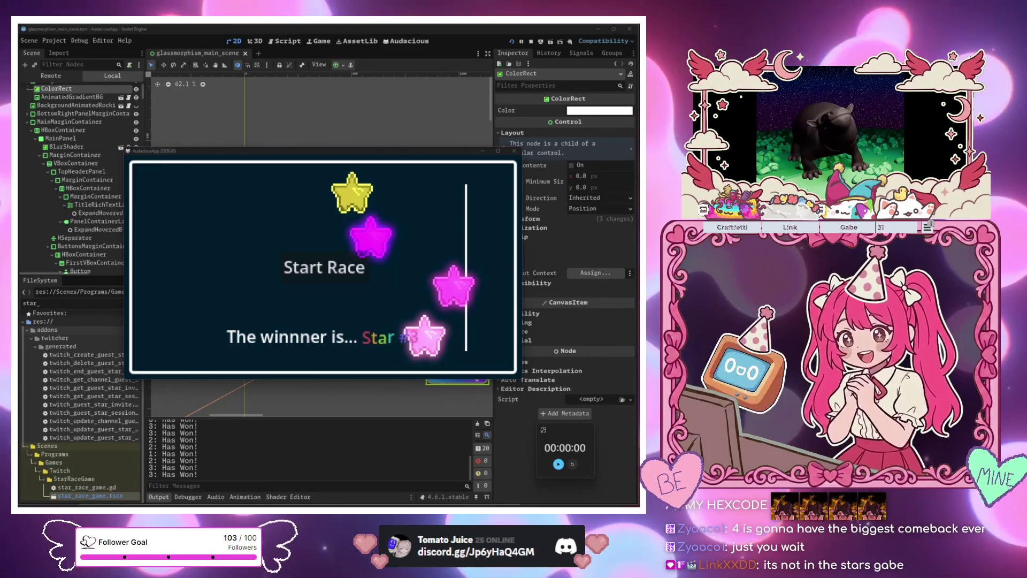
Close the running star race game window
click(515, 151)
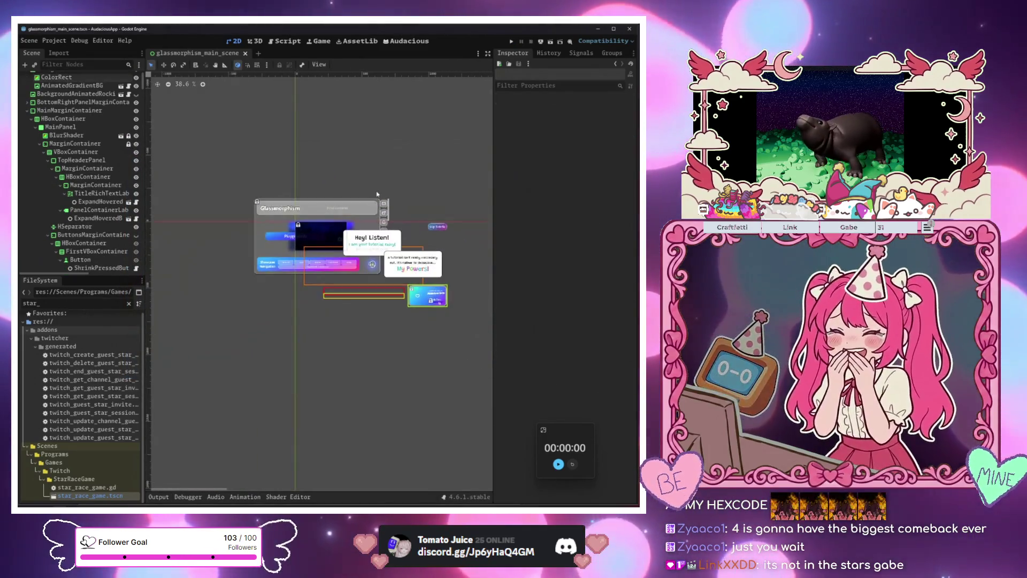
Zoom the 2D canvas in on the glassmorphism main scene
scroll(377, 195, up, 1)
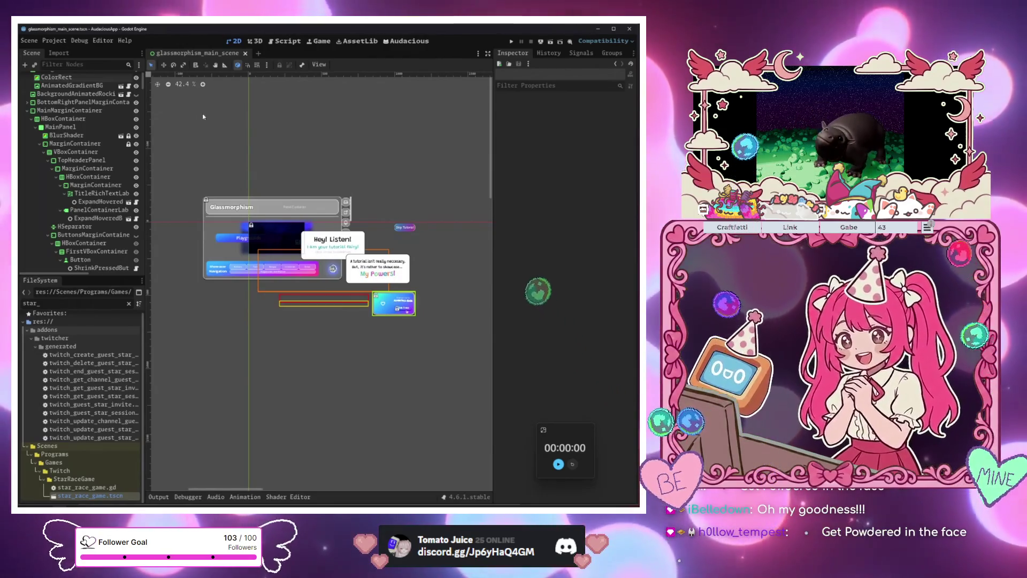
Bring up the gachapon project window showing gachapon.tscn with its pixel-art machine
click(224, 471)
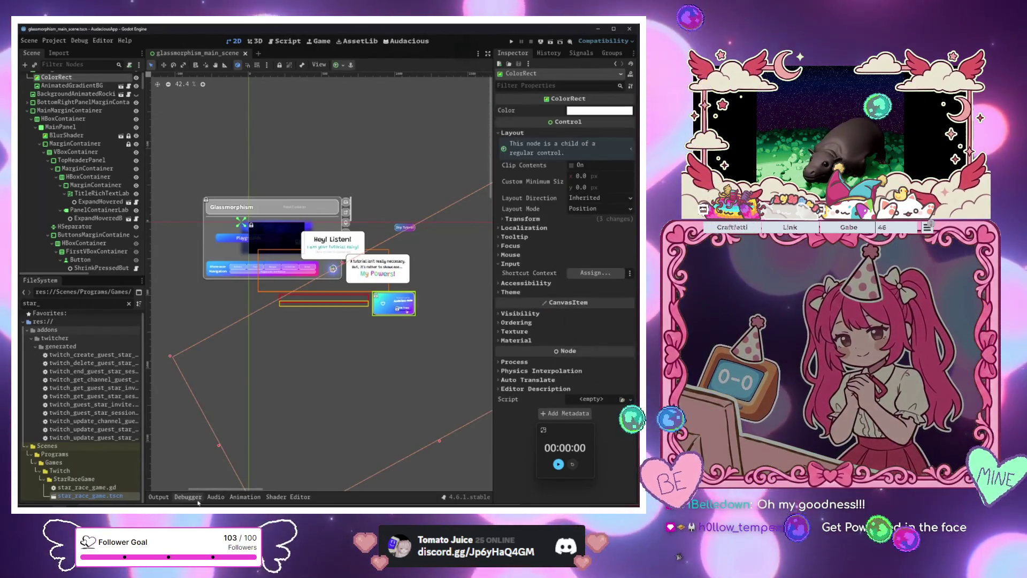
click(58, 484)
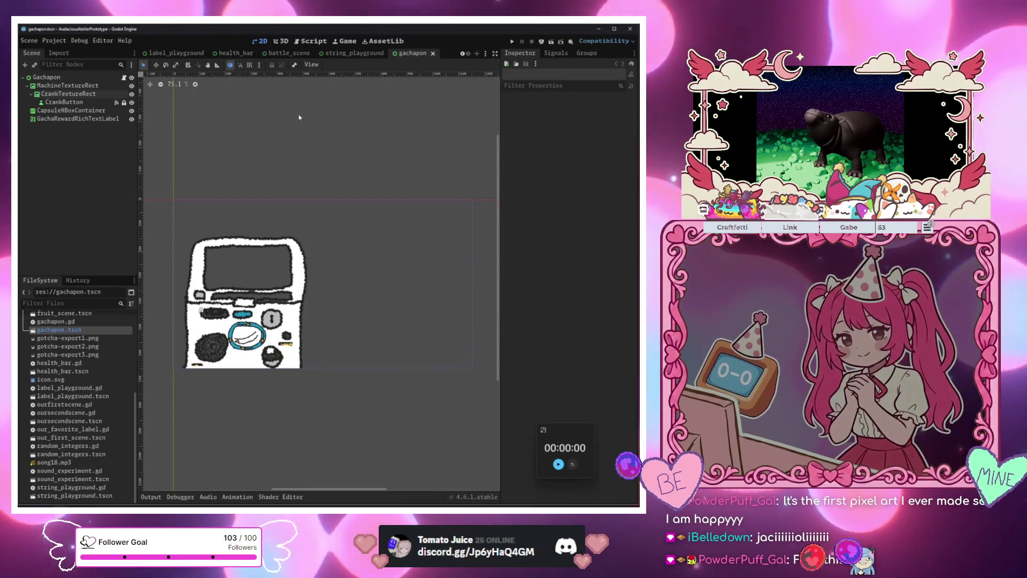
Leave the string_playground scene and return to the gachapon scene tab
scroll(298, 114, up, 2)
click(353, 53)
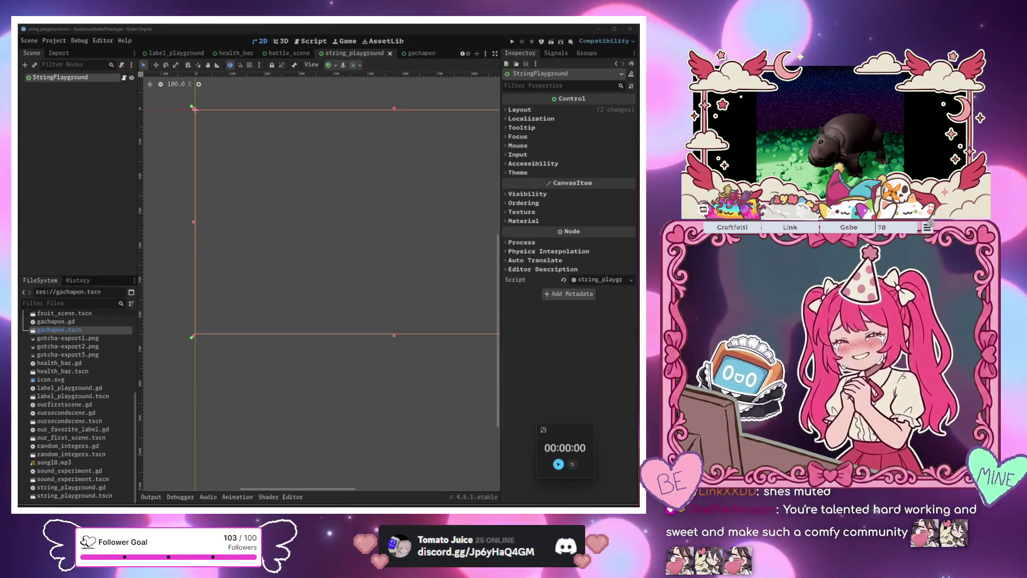
click(413, 54)
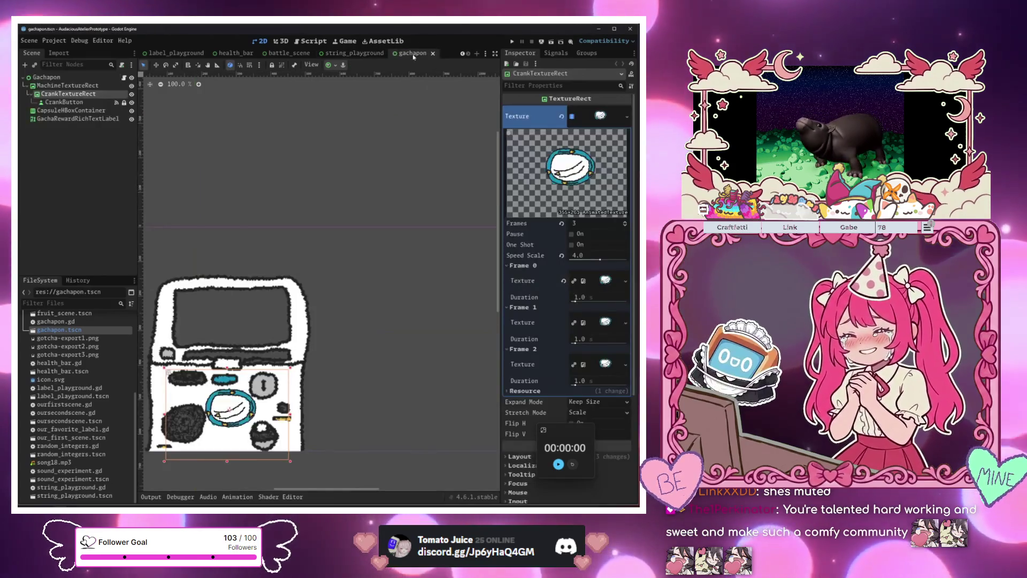
drag(298, 177, 346, 137)
click(310, 213)
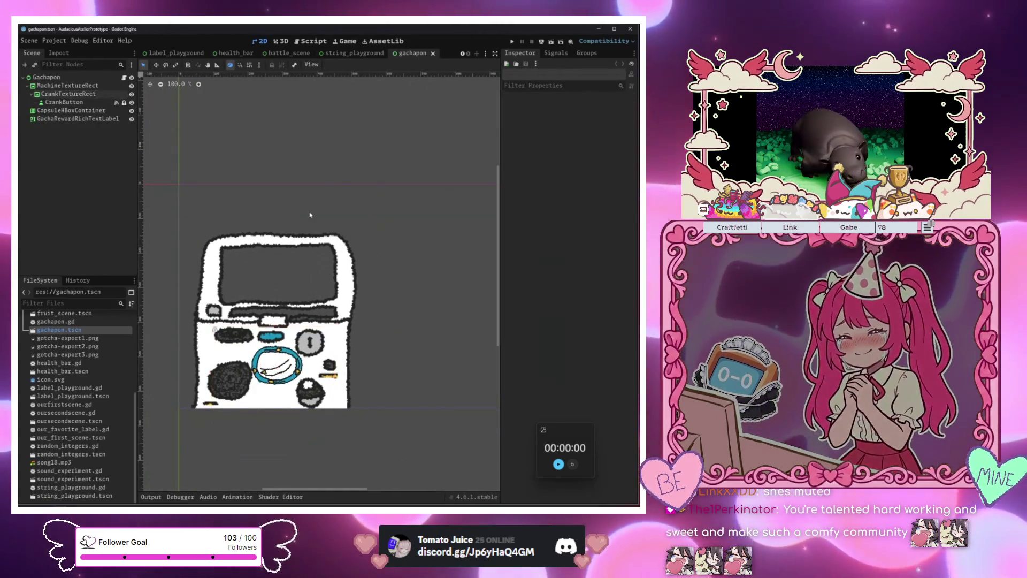
drag(298, 183, 319, 171)
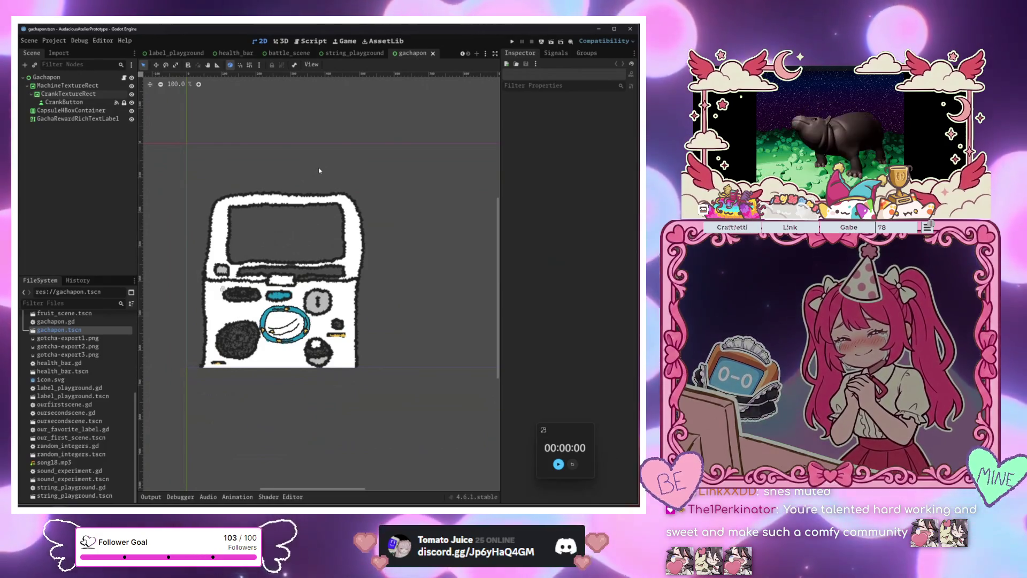
click(512, 41)
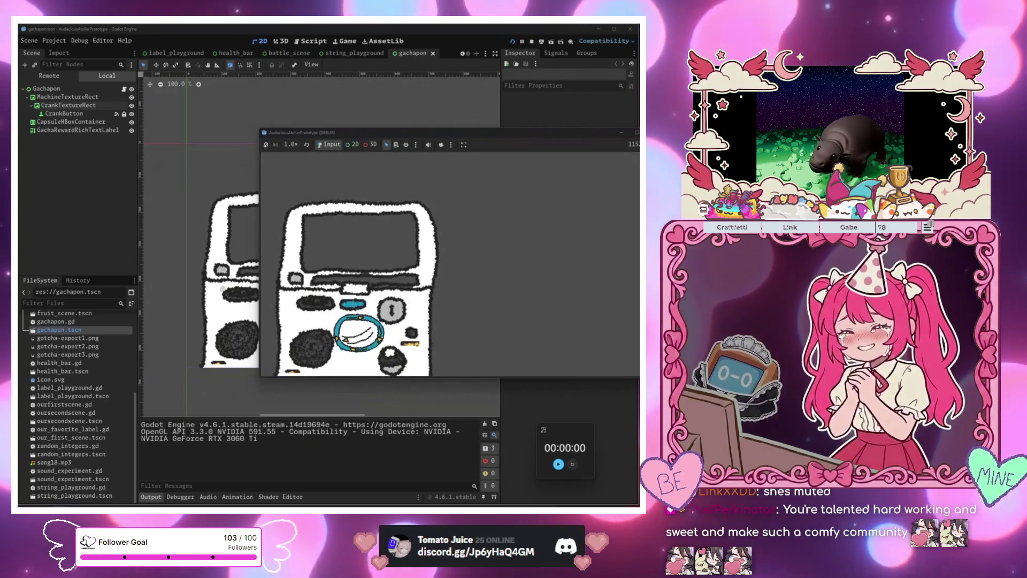
click(652, 132)
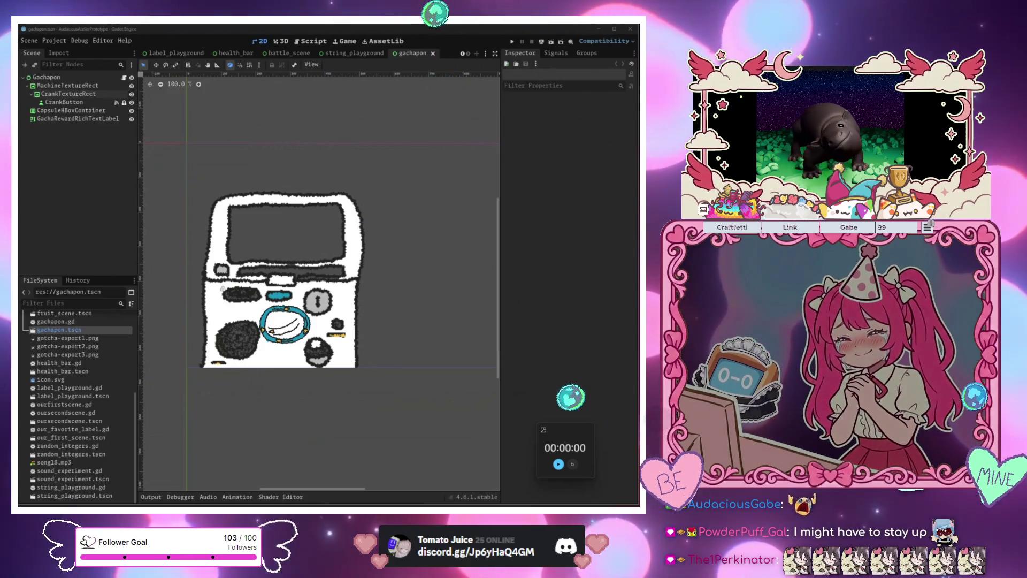
Launch the gachapon game and turn the crank to get a green Uncommon capsule
mouse_move(78, 506)
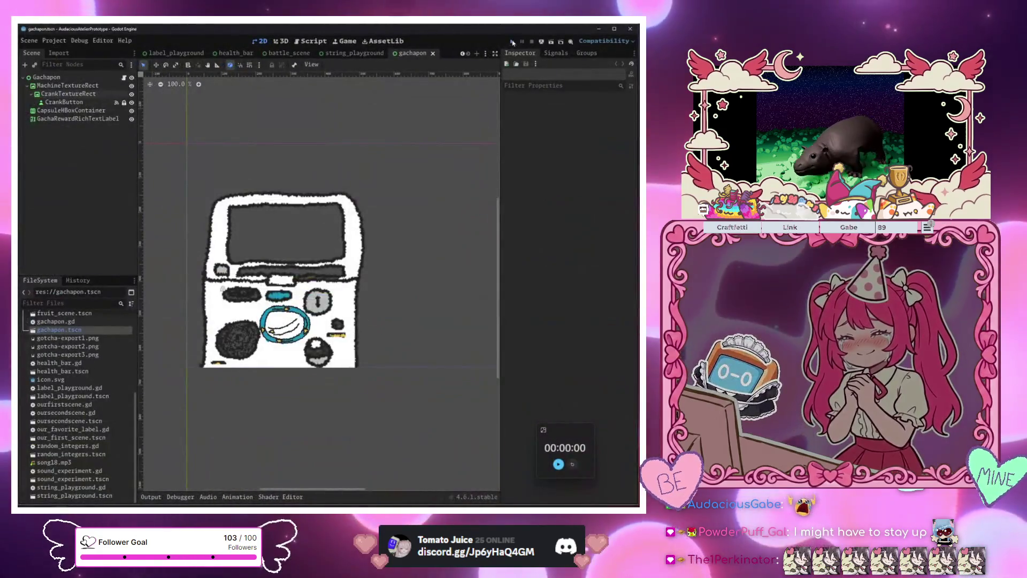
click(512, 42)
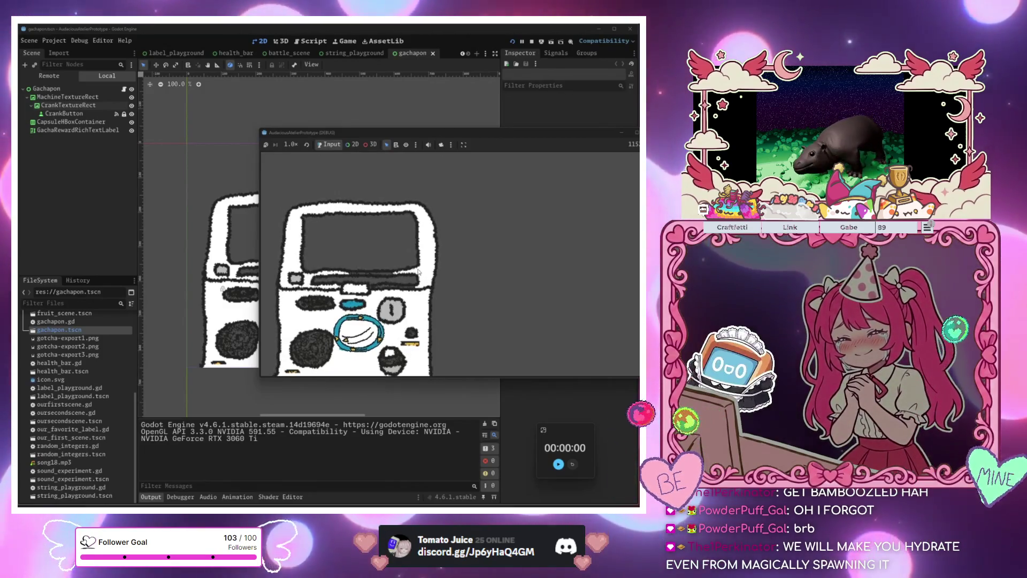
click(369, 339)
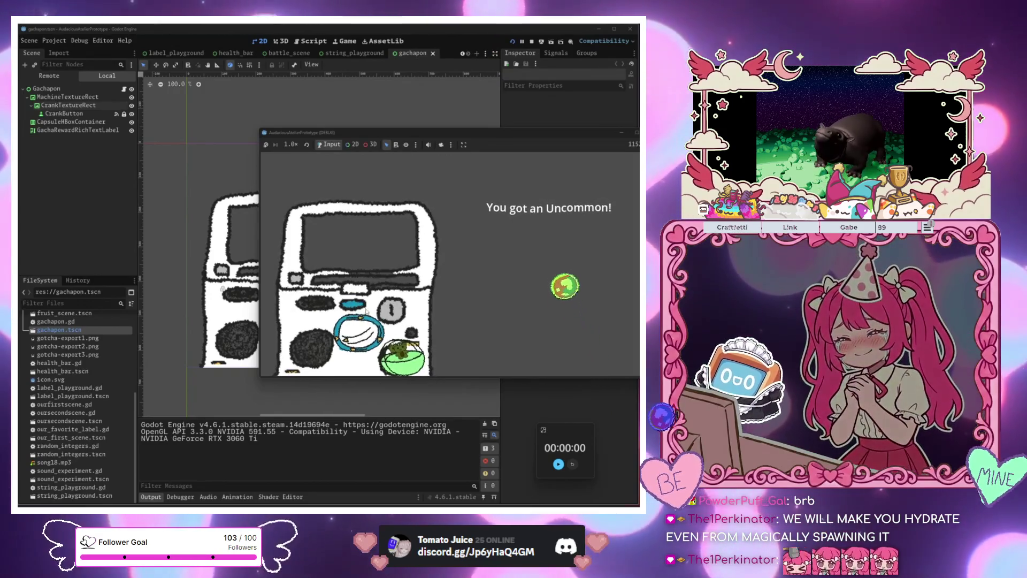
Crank the gachapon about a dozen times until capsules pile up and an Omega-Rare appears
click(355, 333)
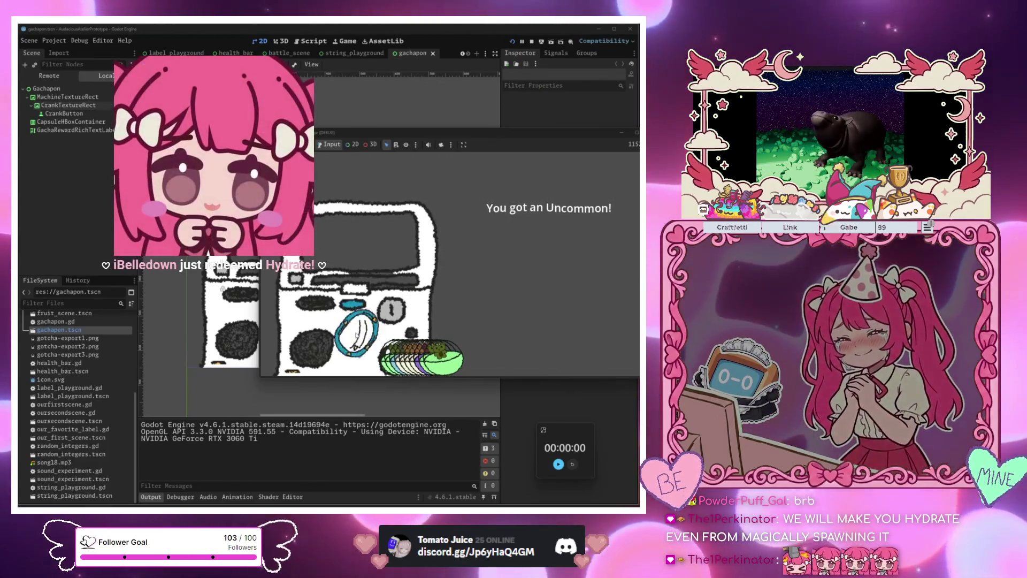
click(356, 335)
click(355, 334)
click(356, 335)
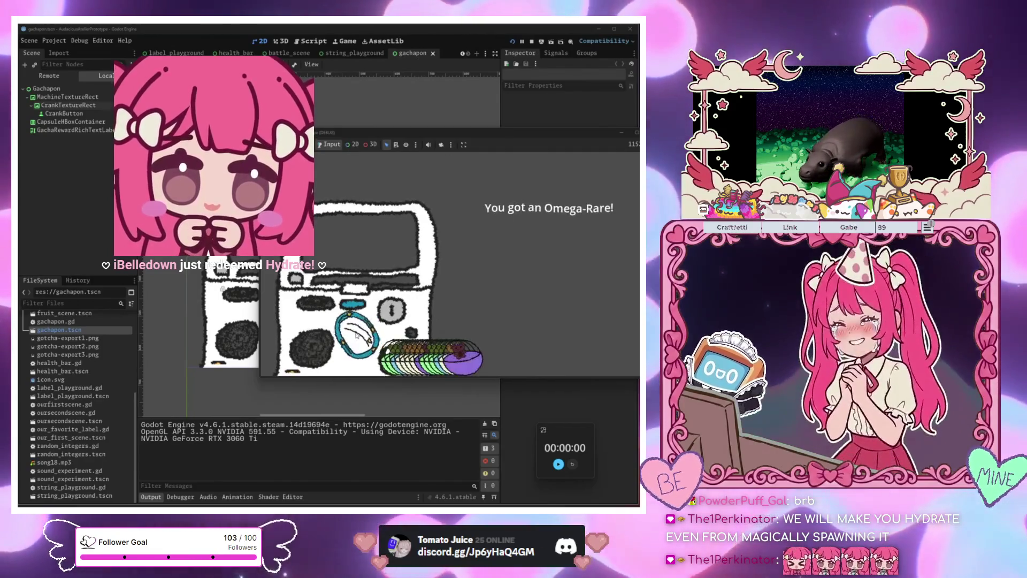
click(356, 335)
click(357, 335)
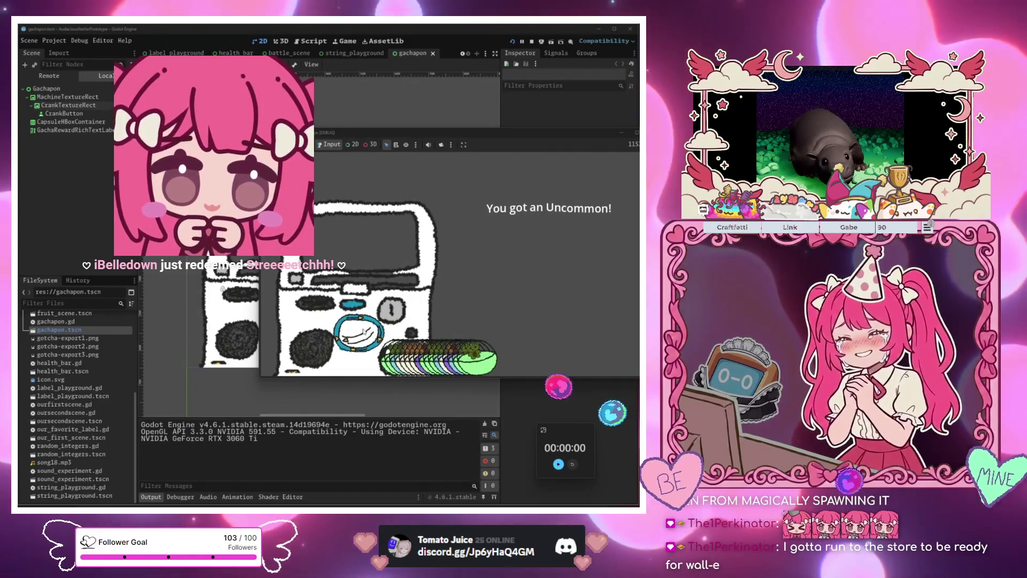
click(364, 330)
click(363, 329)
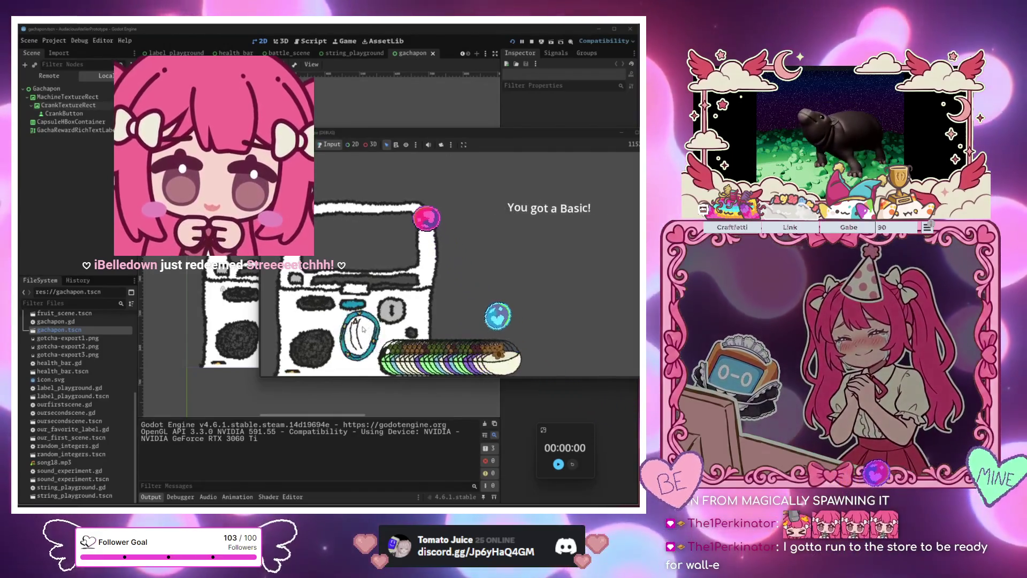
click(363, 330)
click(364, 332)
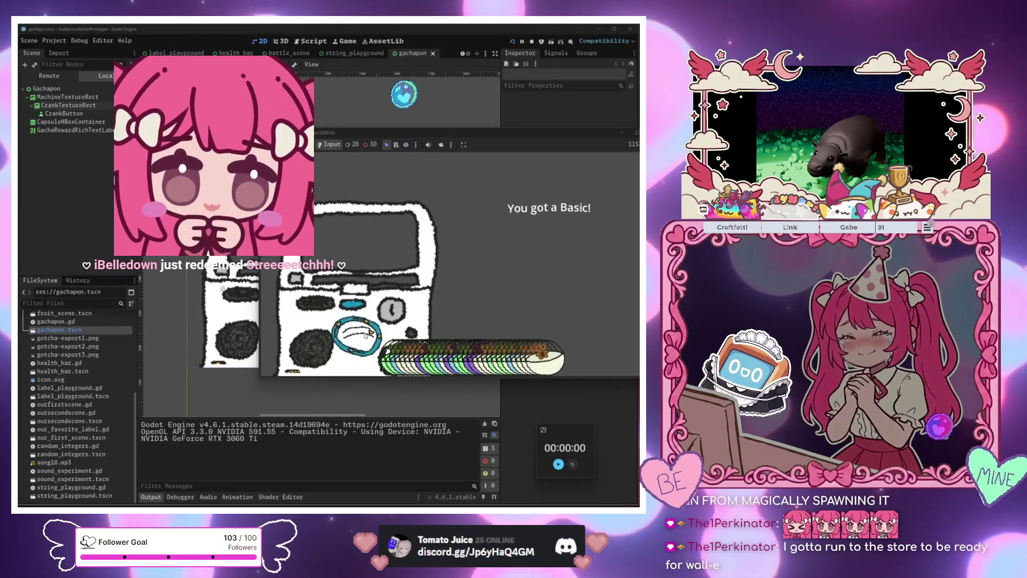
click(366, 335)
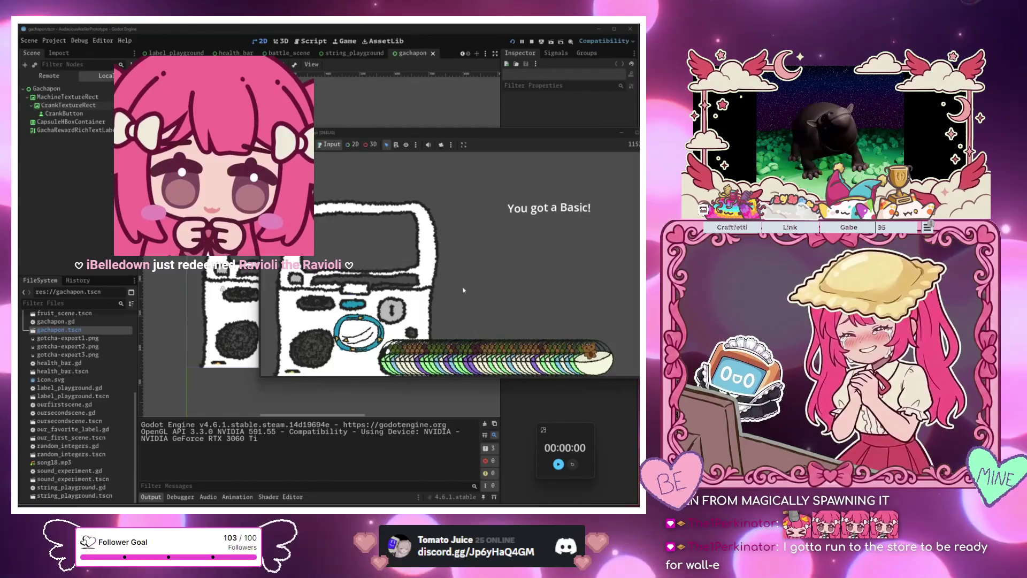
click(402, 311)
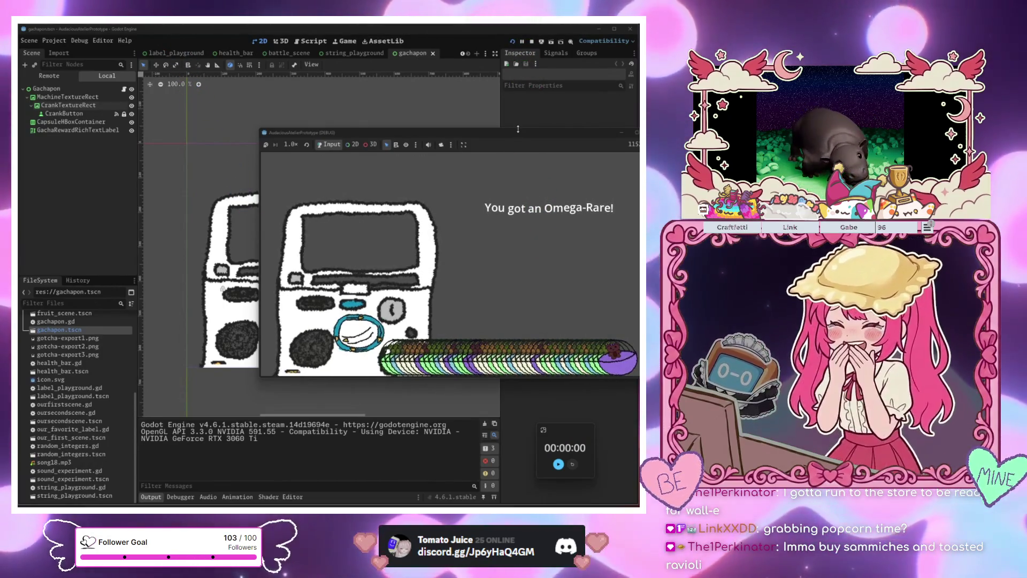
drag(518, 129, 518, 171)
Stop the gachapon game with F8 and switch to the glassmorphism project window
key(F8)
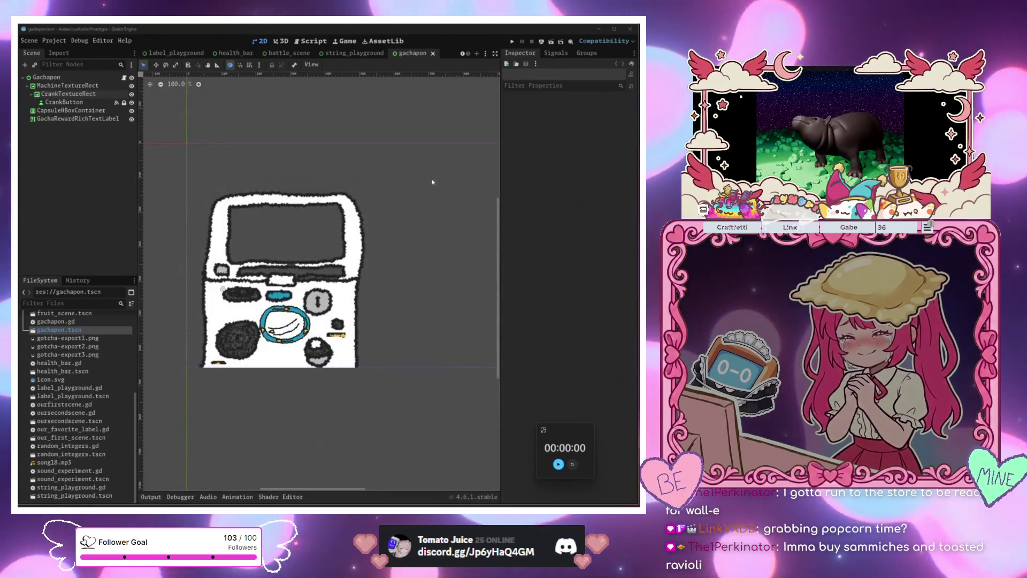
click(59, 79)
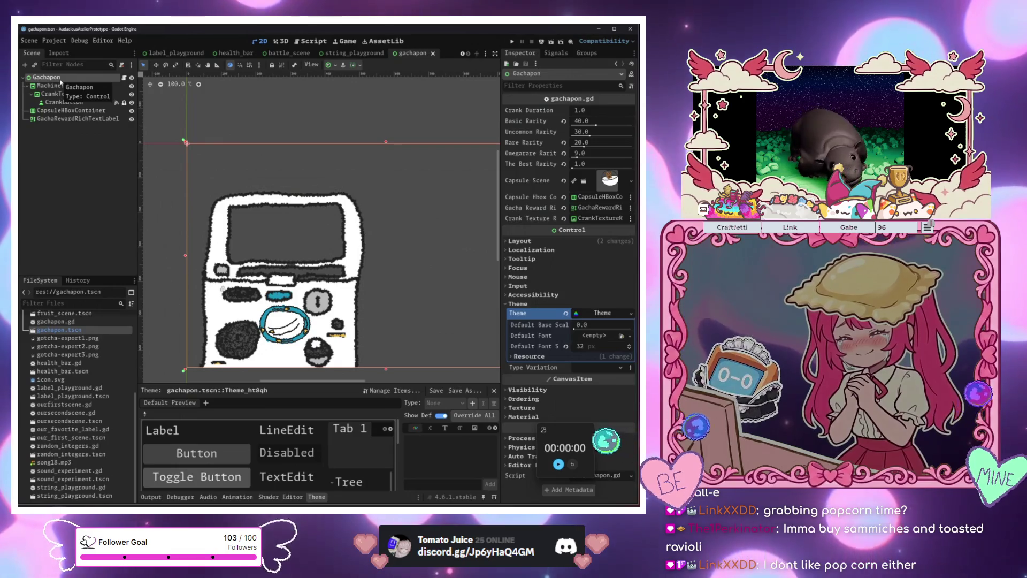
click(419, 83)
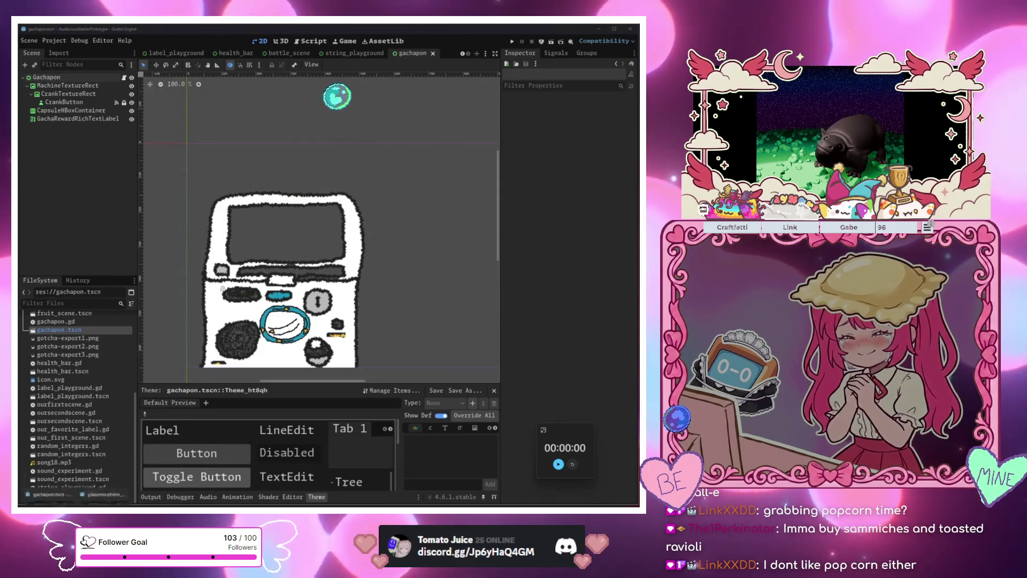
click(104, 480)
click(253, 175)
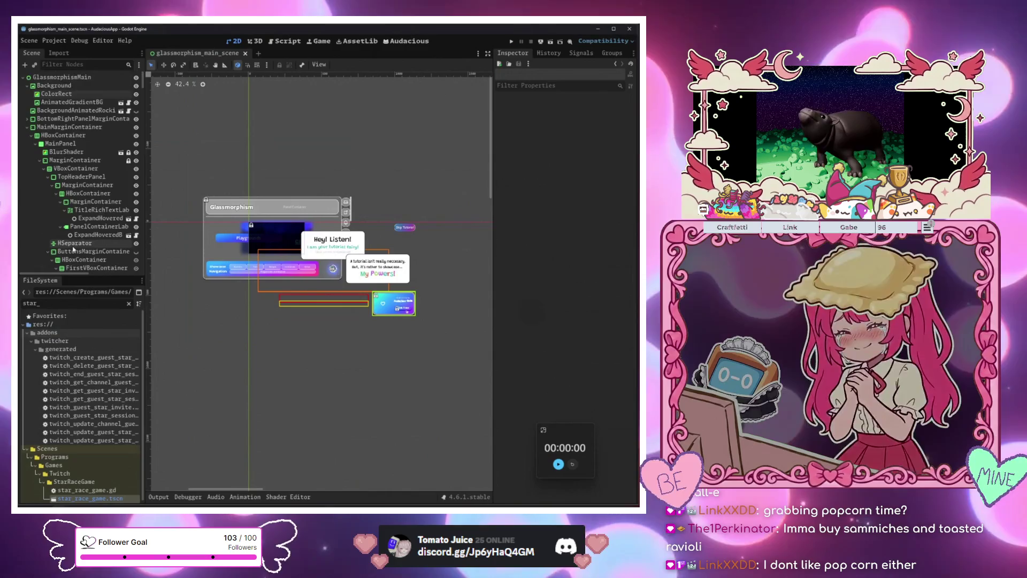
Filter the FileSystem for 'elimin' and open elimination_luck_game.tscn as a new scene
scroll(81, 224, down, 10)
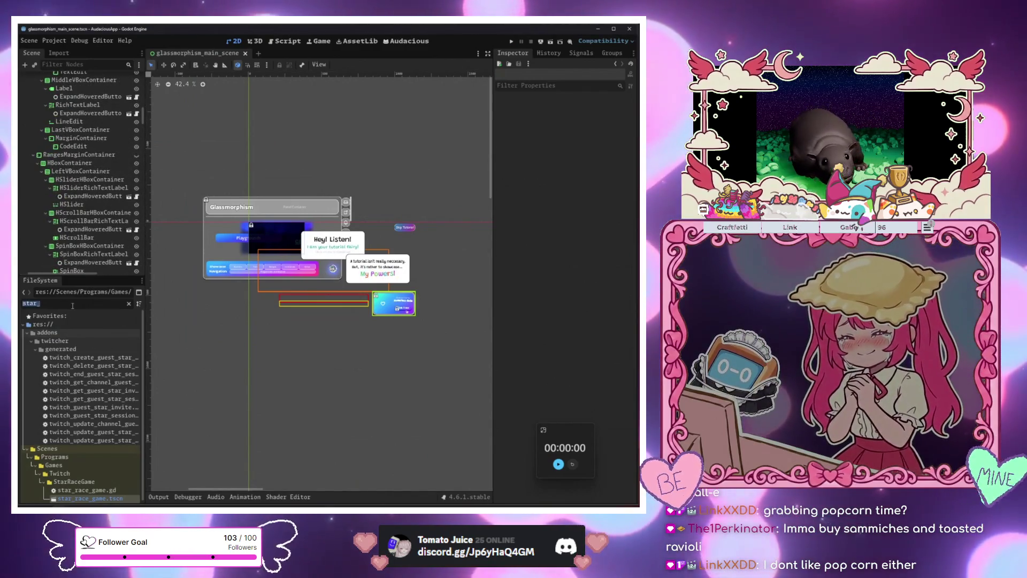
text(golfi)
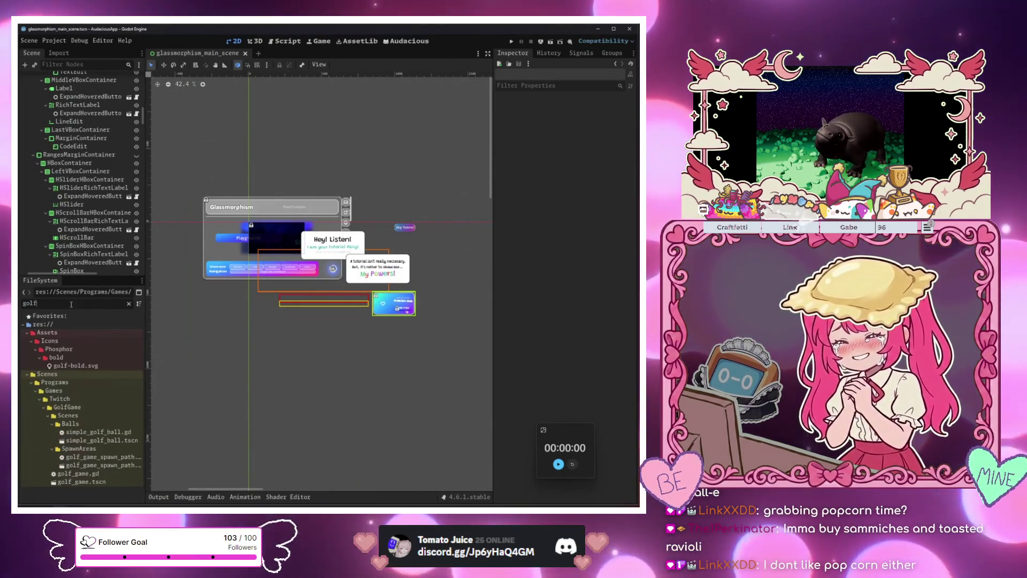
key(ctrl+a)
key(BackSpace)
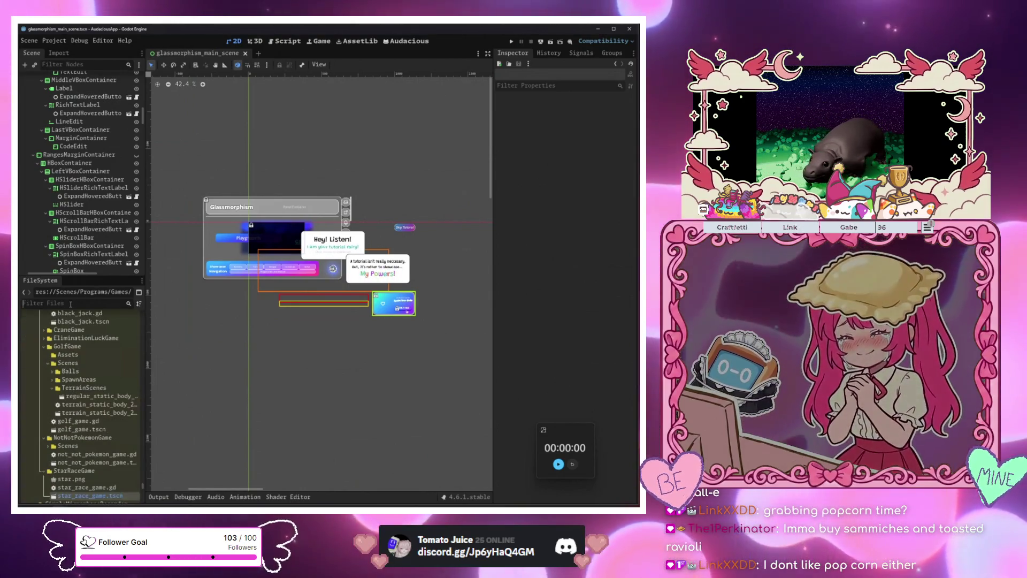
text(elimin)
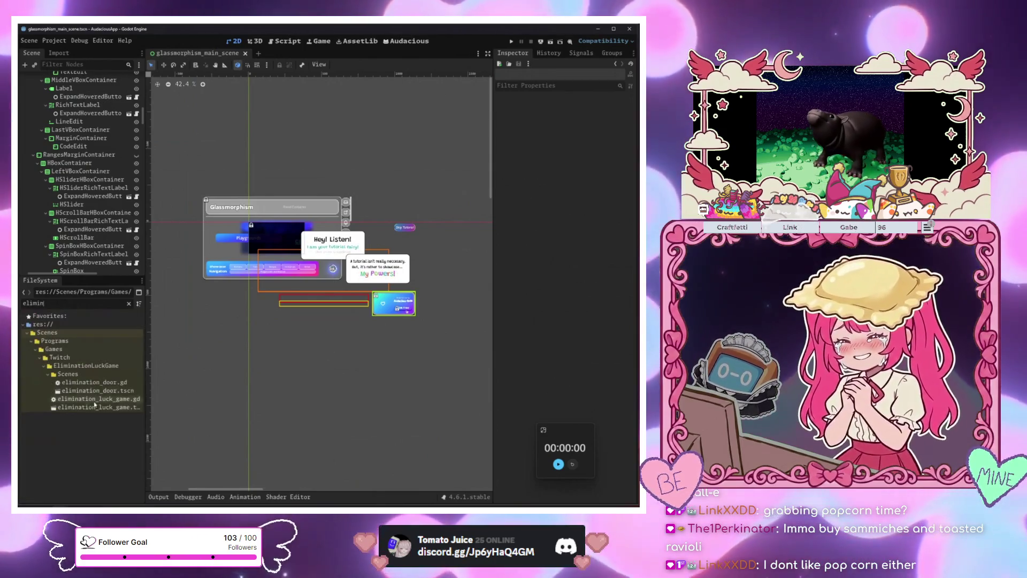
right_click(90, 408)
click(113, 383)
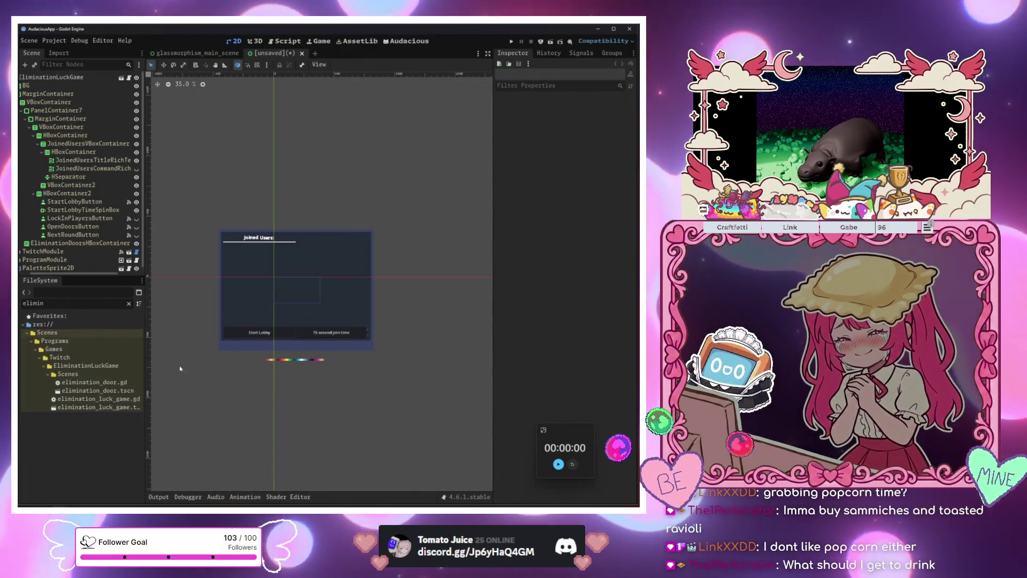
Open elimination_luck_game.tscn in its own tab from the FileSystem
double_click(109, 408)
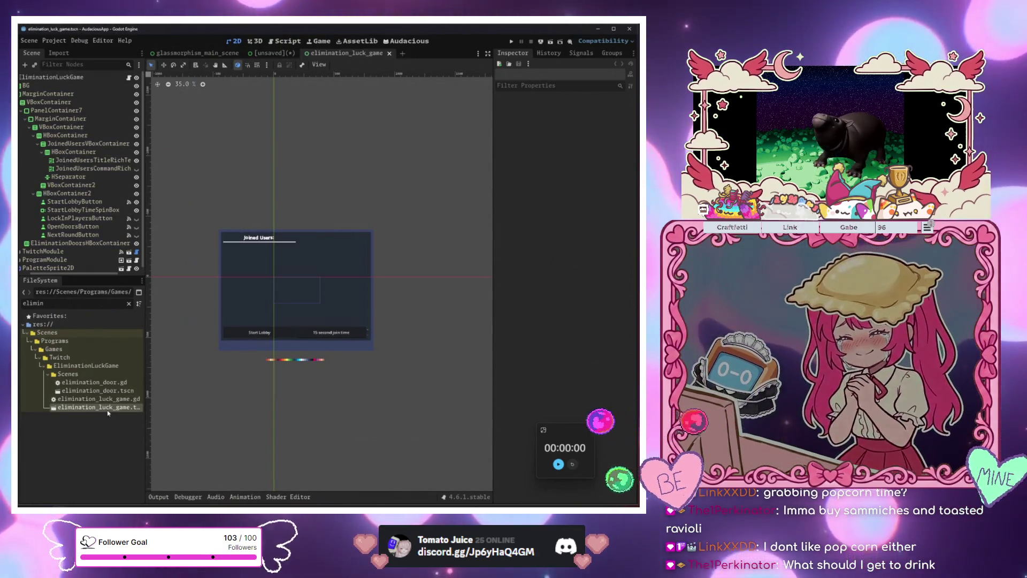
right_click(110, 409)
click(146, 380)
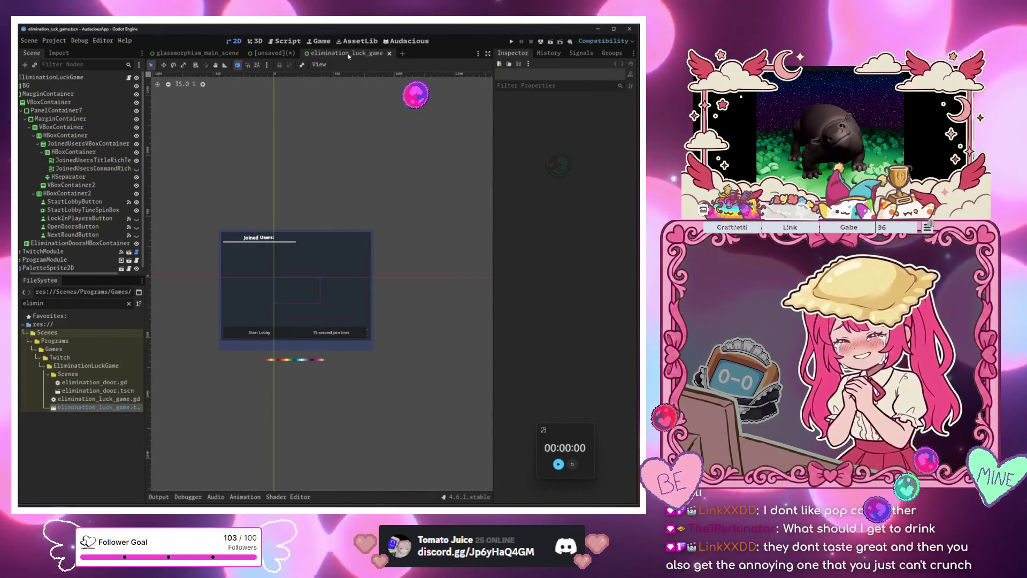
Run the elimination_luck_game scene with F6, skipping the Save Scene As prompt, then stop it
right_click(349, 53)
click(373, 95)
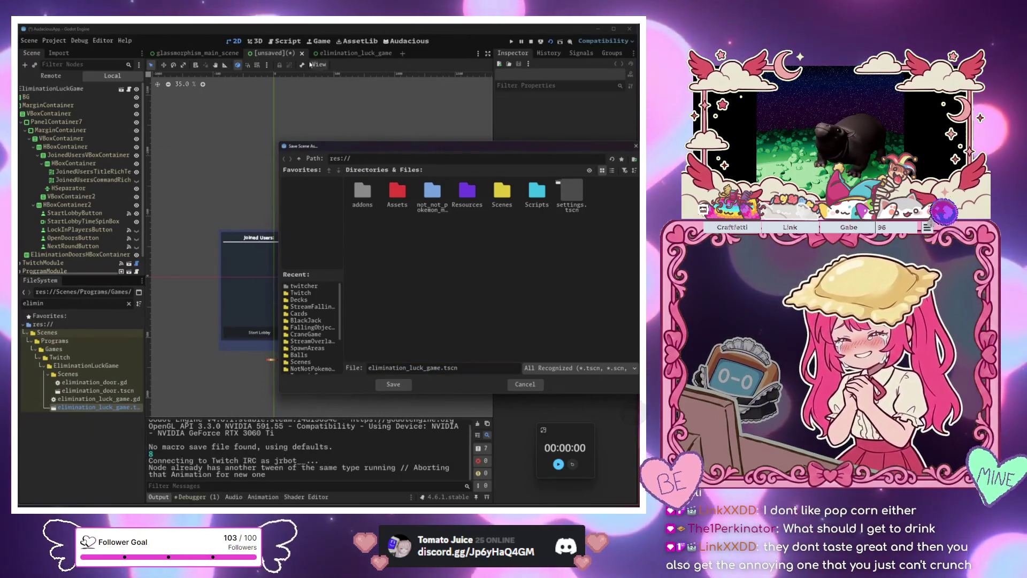
click(524, 384)
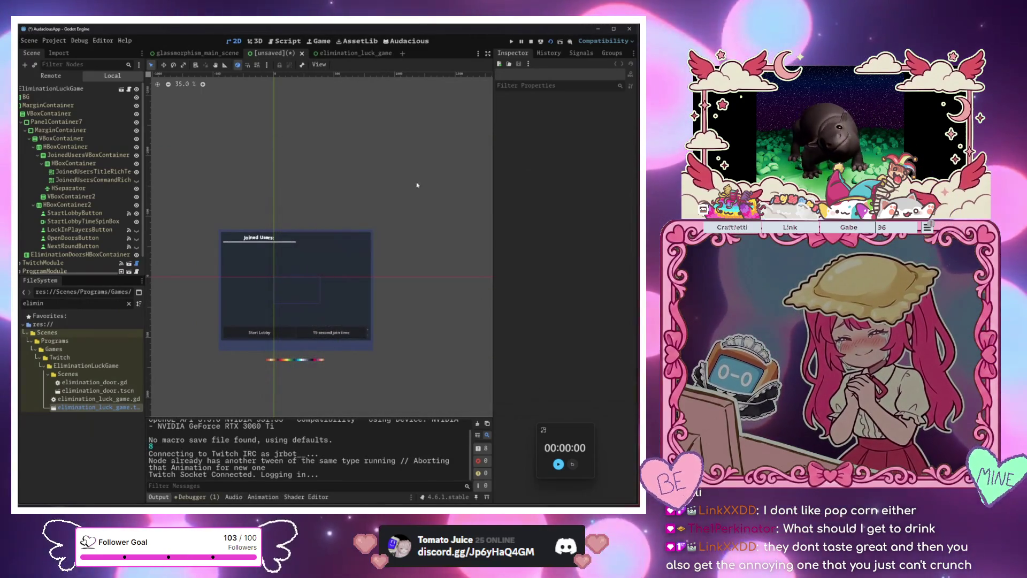
click(373, 53)
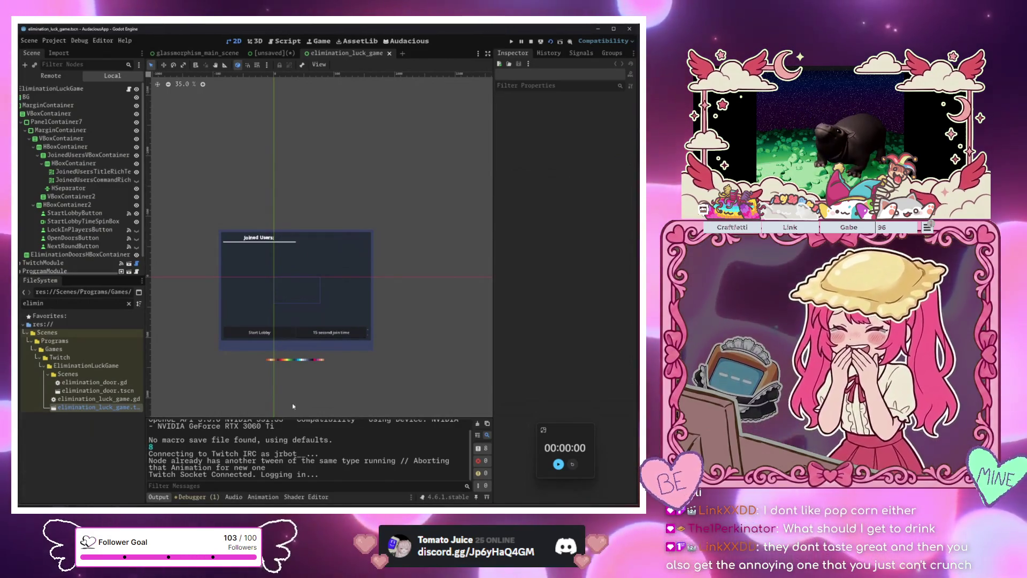
key(F6)
key(F8)
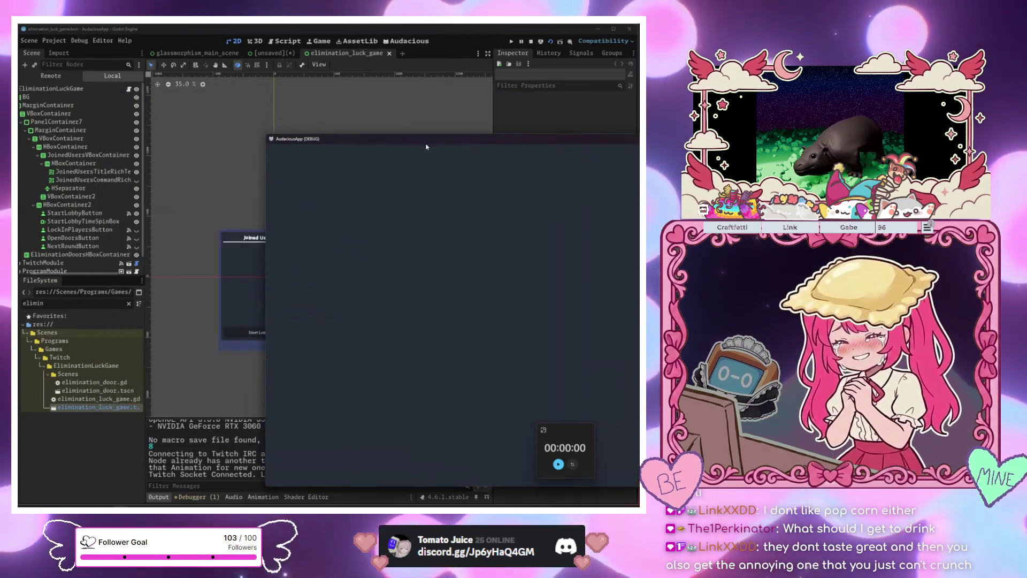
Discard the unsaved scene tab and play the elimination_luck_game scene from its tab menu
middle_click(282, 56)
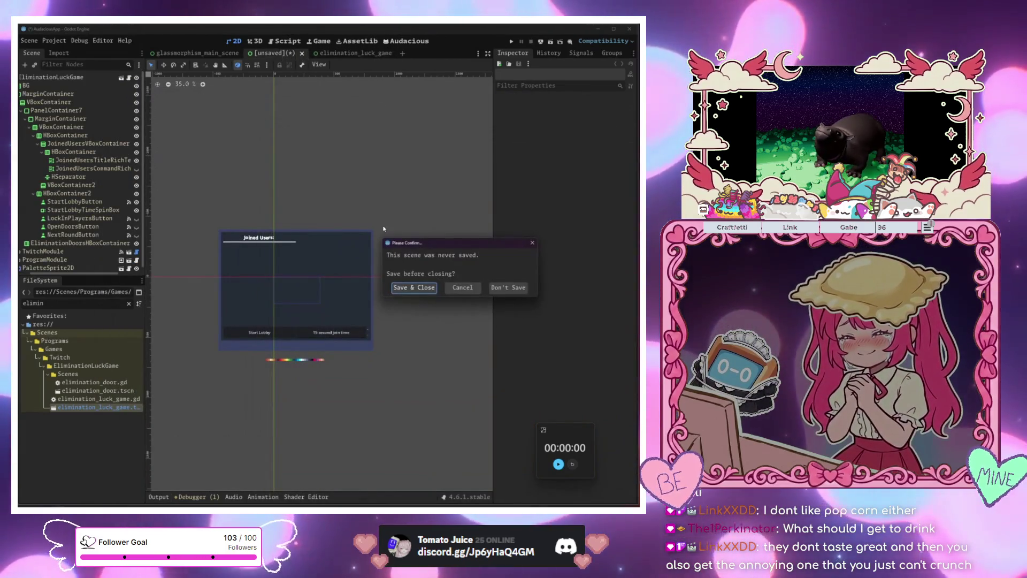
click(508, 287)
click(304, 55)
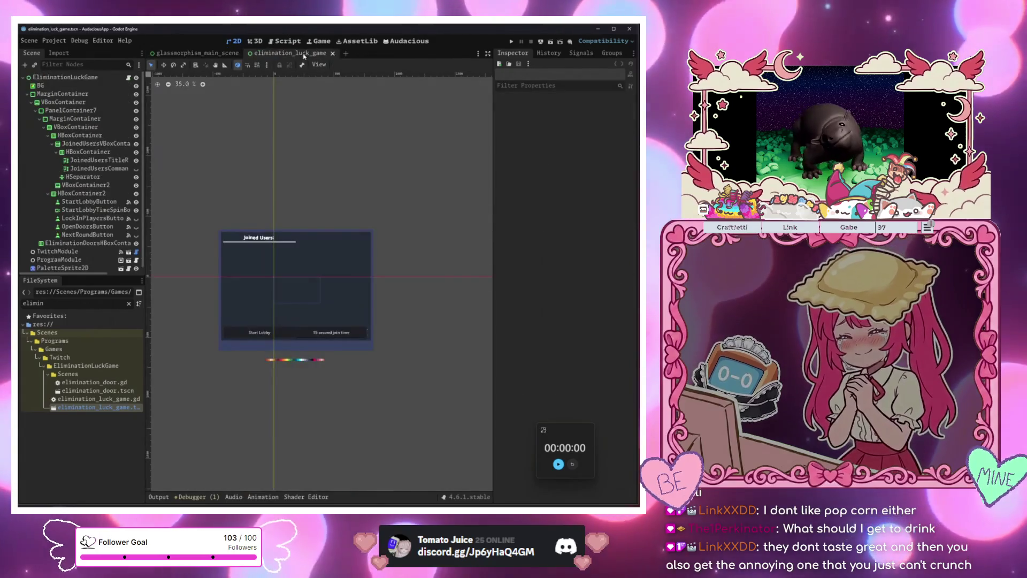
right_click(313, 57)
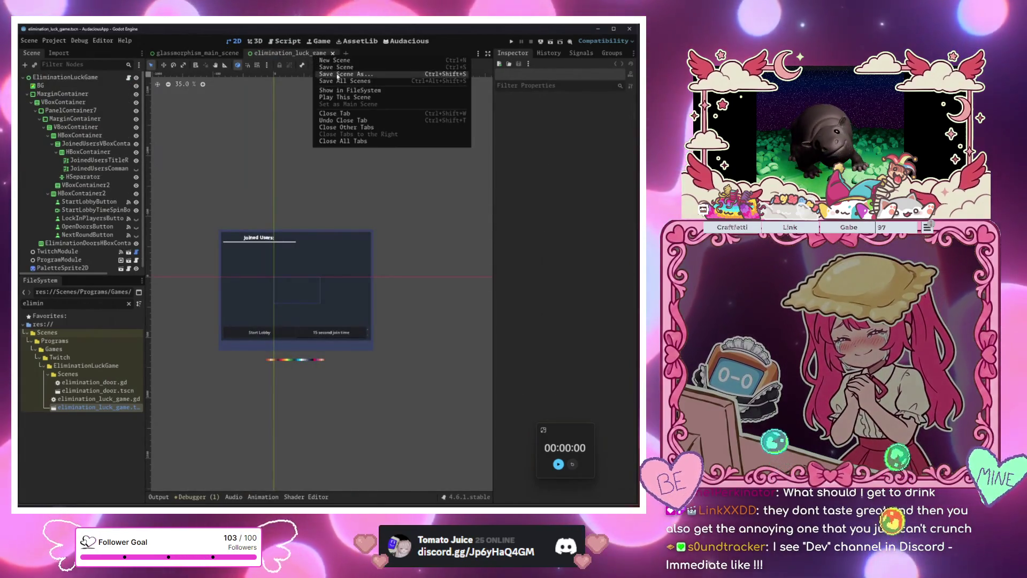
click(338, 100)
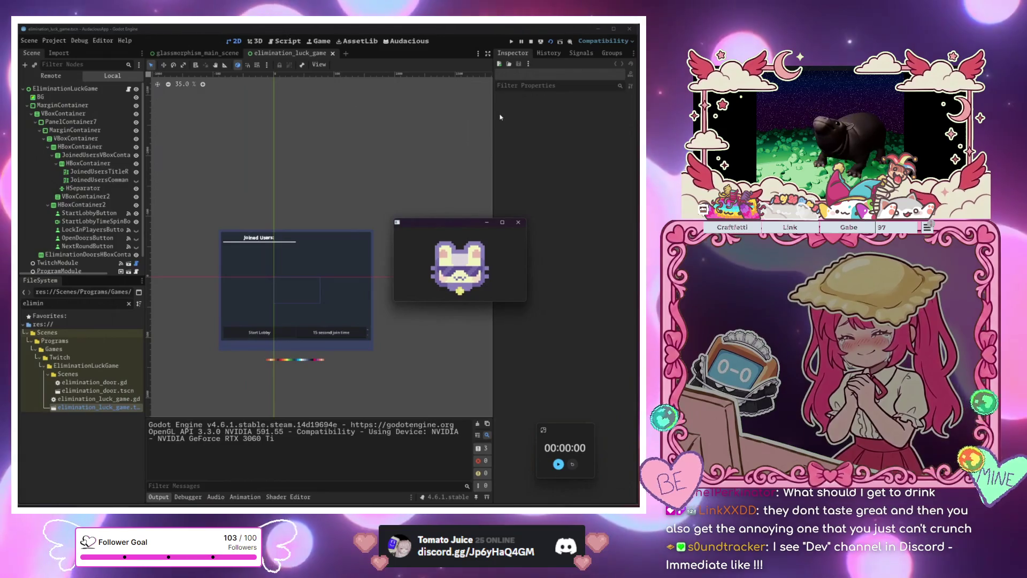
mouse_move(268, 96)
mouse_down()
mouse_move(301, 72)
mouse_move(231, 69)
mouse_up()
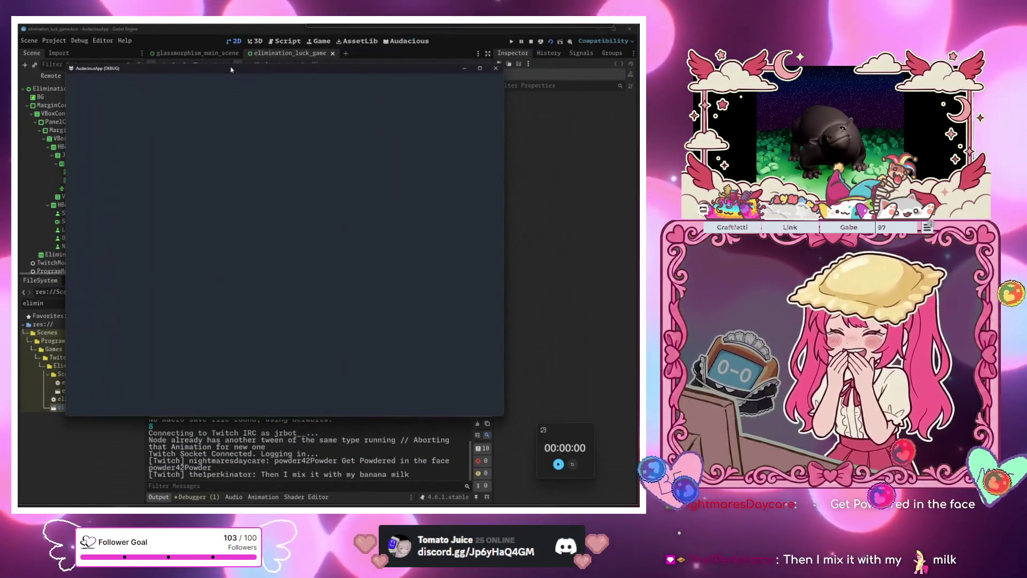
Relaunch the elimination luck game with F6 to test it, then stop it with F8
click(267, 198)
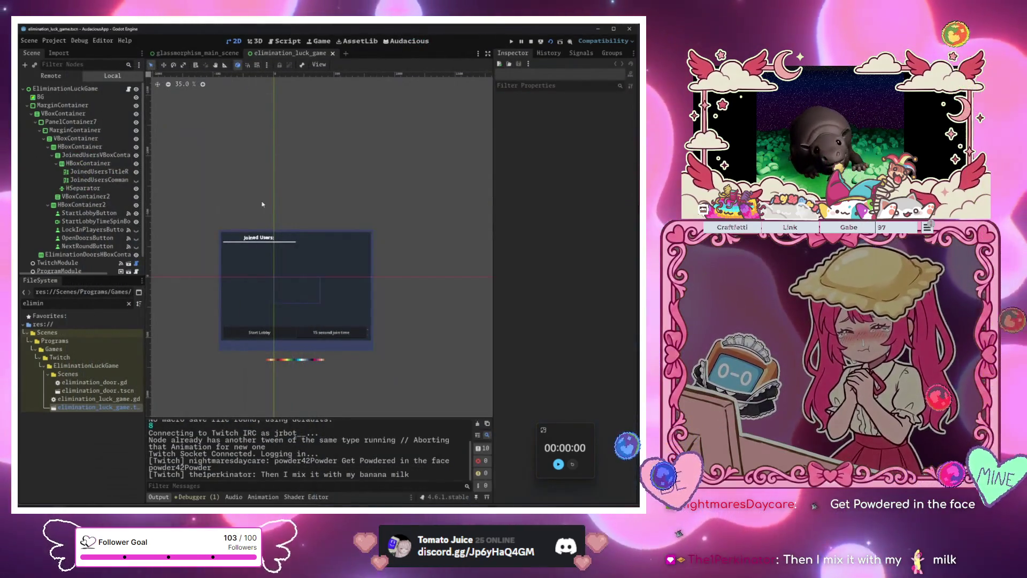
scroll(102, 232, down, 1)
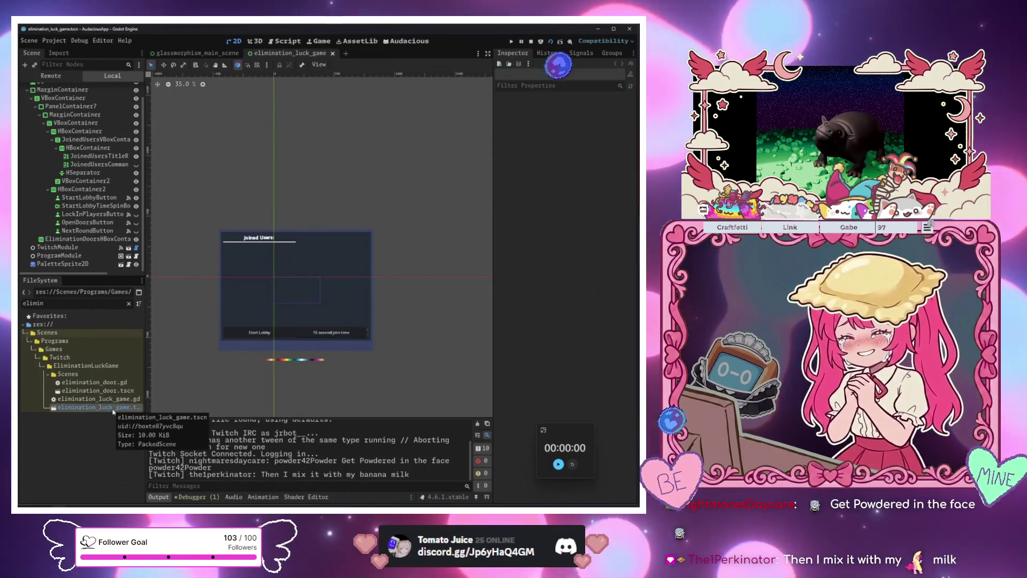
key(F6)
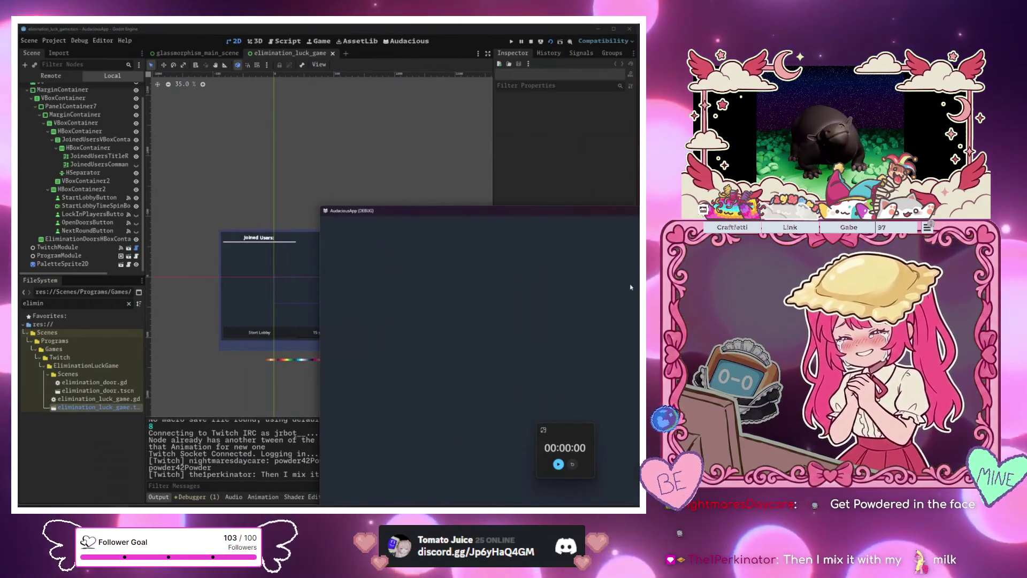
key(F8)
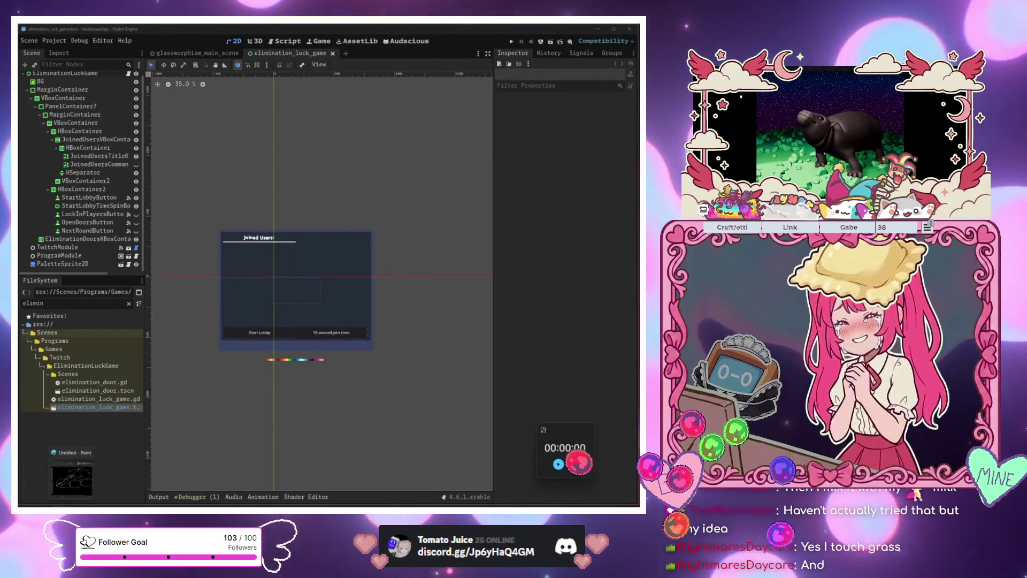
Run the gachapon project and turn the crank to drop a green capsule showing 'You got an Uncommon!'
click(66, 478)
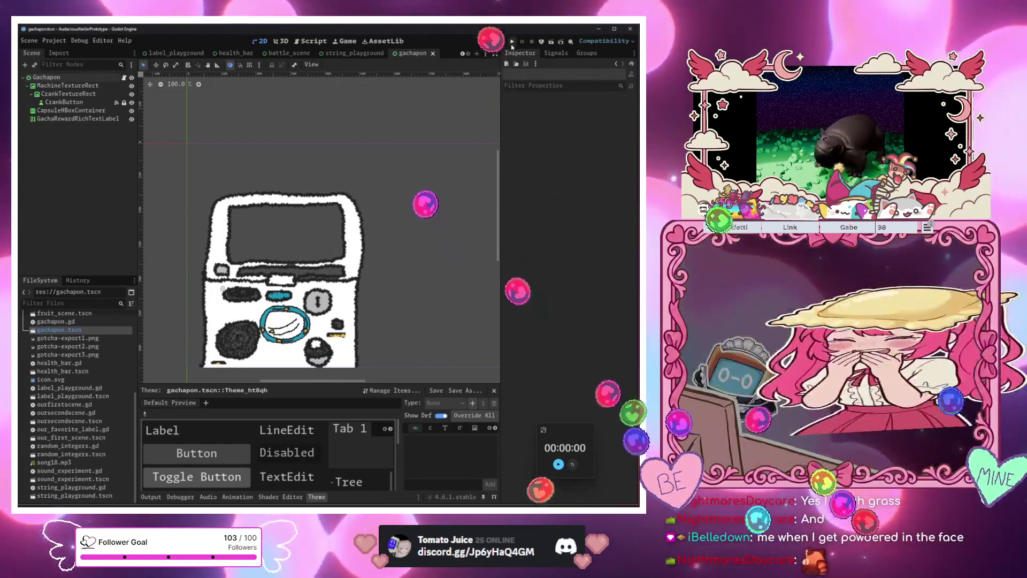
click(512, 41)
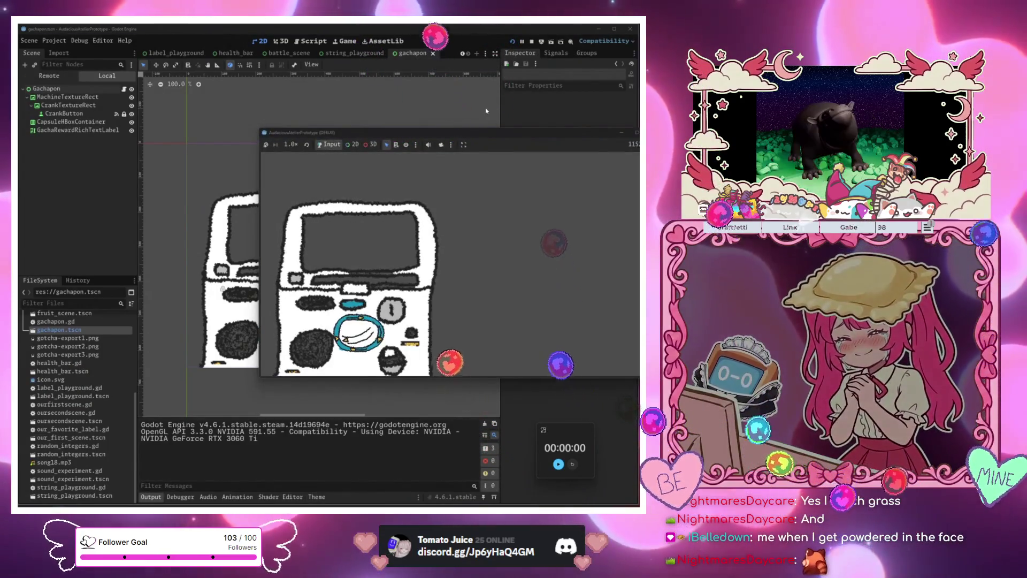
click(361, 340)
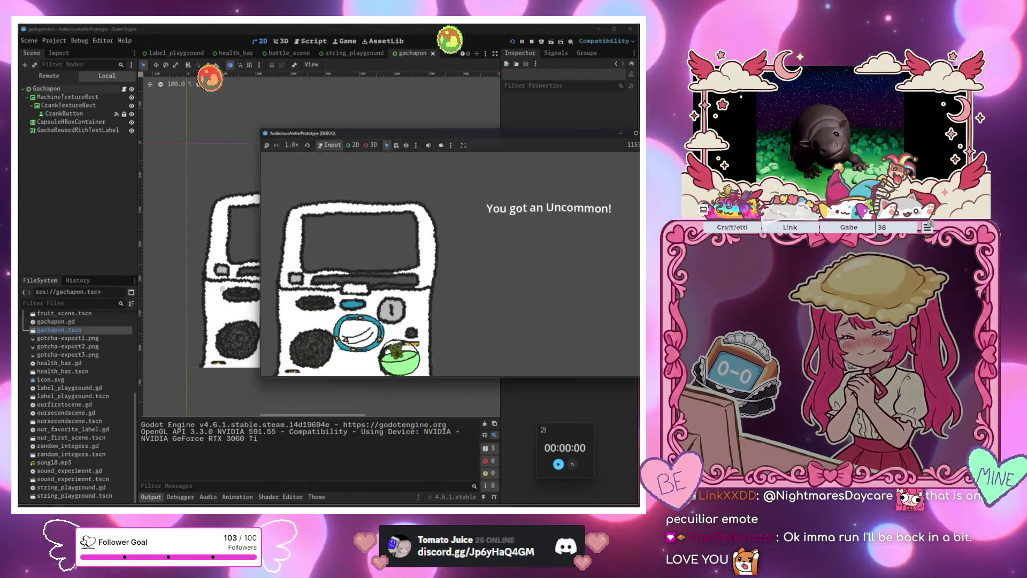
Stop the running gachapon game with F8
key(F8)
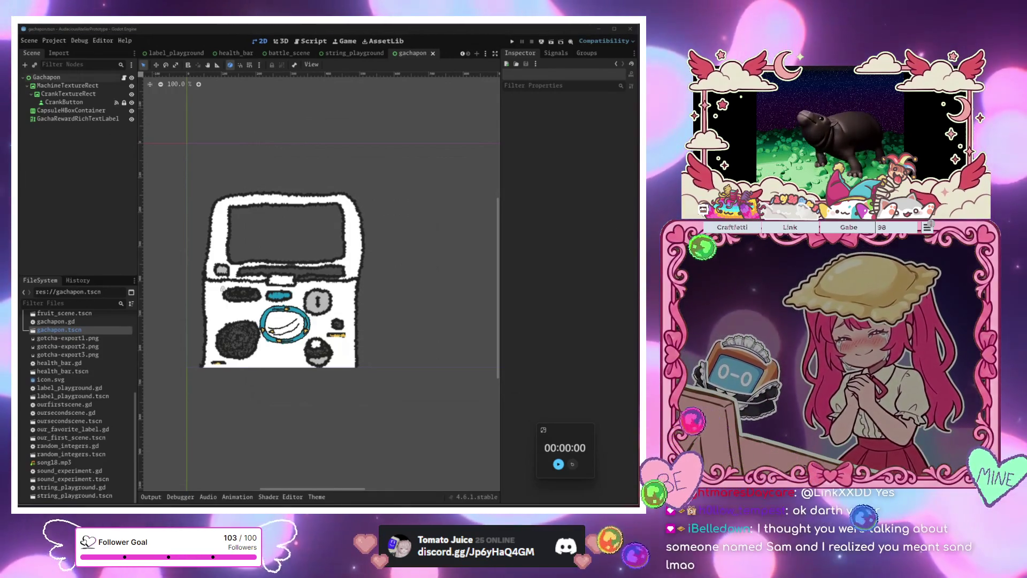
mouse_move(18, 173)
mouse_down()
mouse_move(375, 172)
mouse_move(385, 122)
mouse_up()
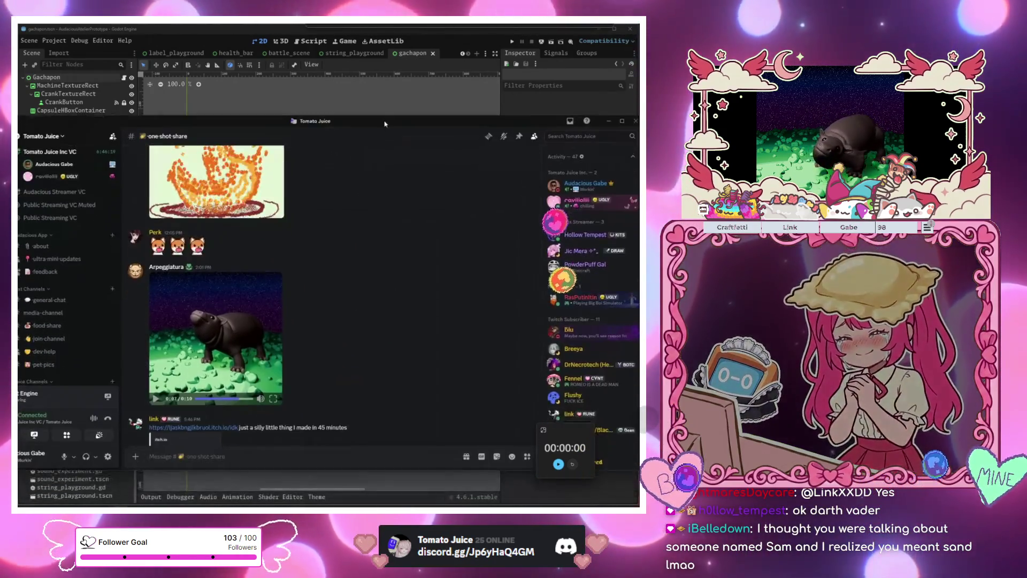
click(155, 396)
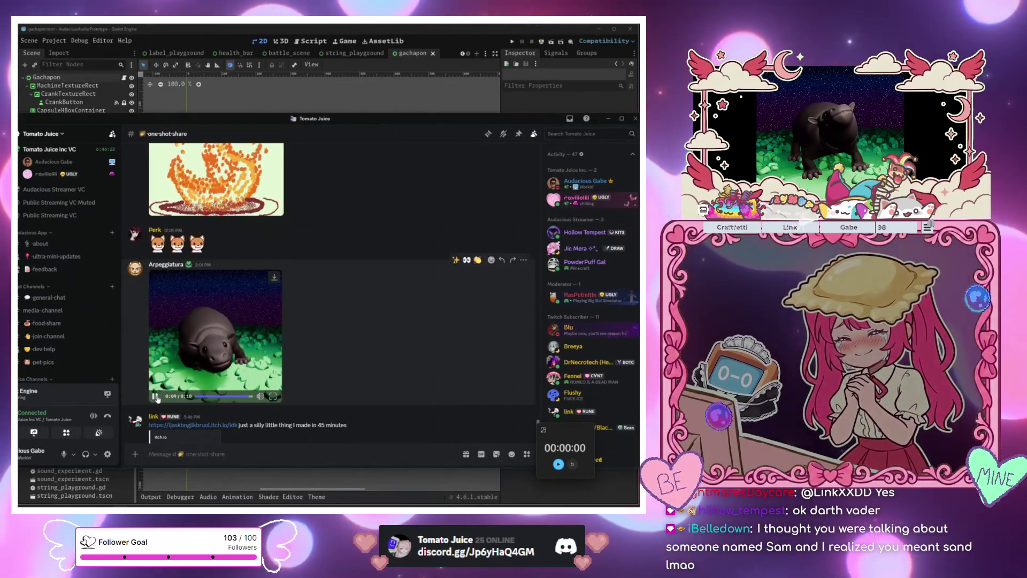
scroll(251, 399, up, 10)
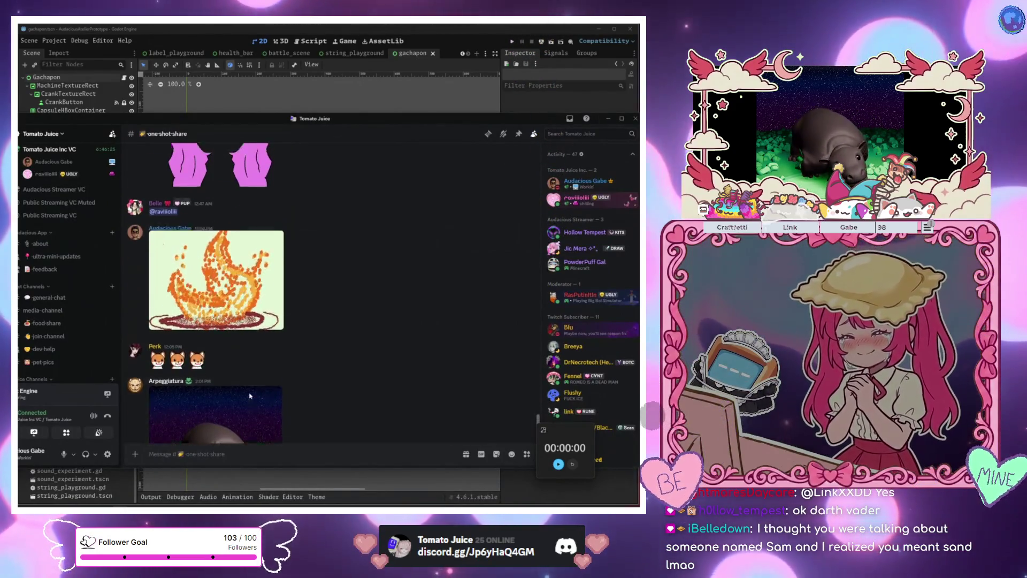
scroll(251, 399, up, 10)
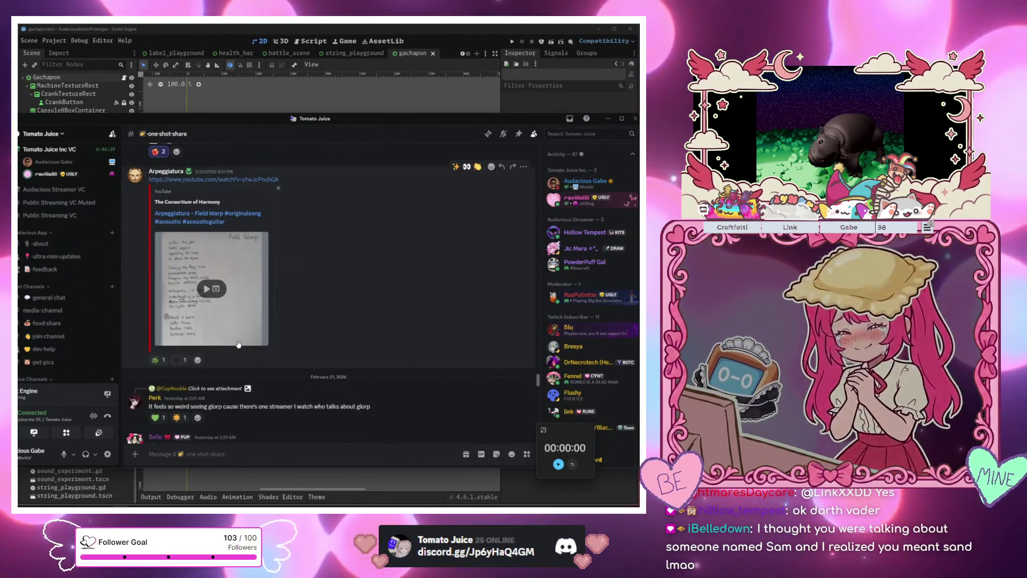
scroll(374, 368, up, 5)
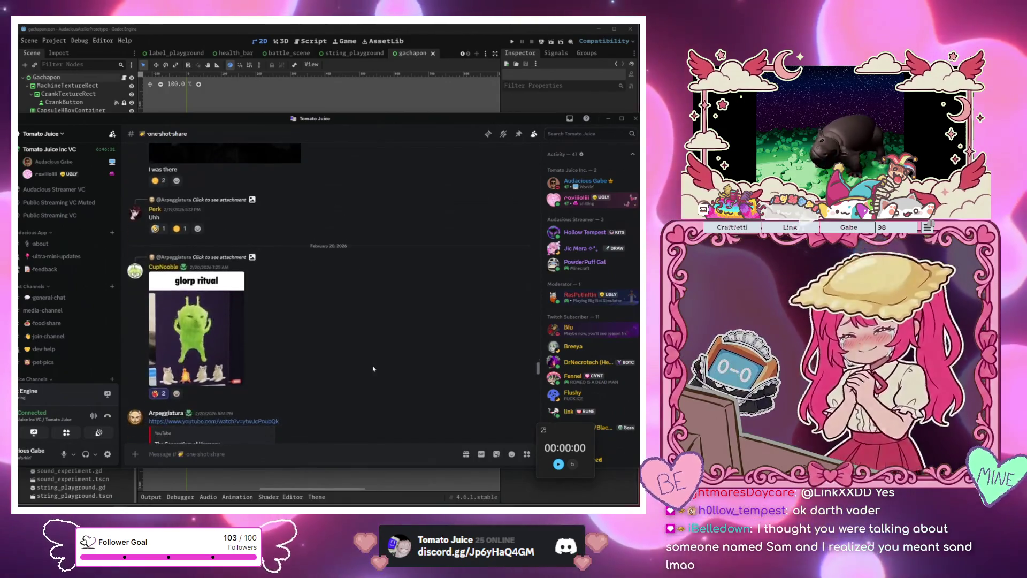
scroll(251, 378, down, 3)
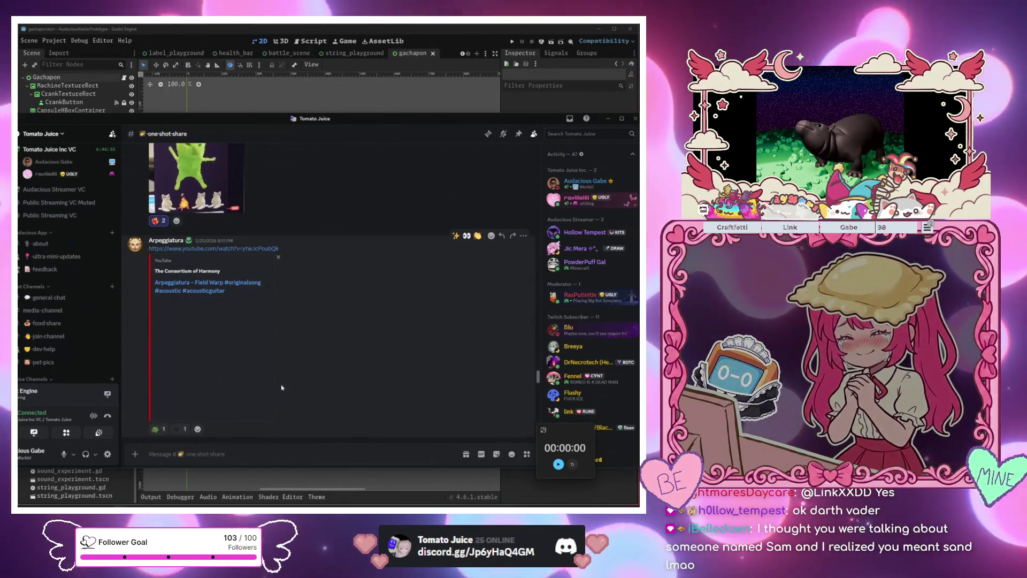
click(250, 377)
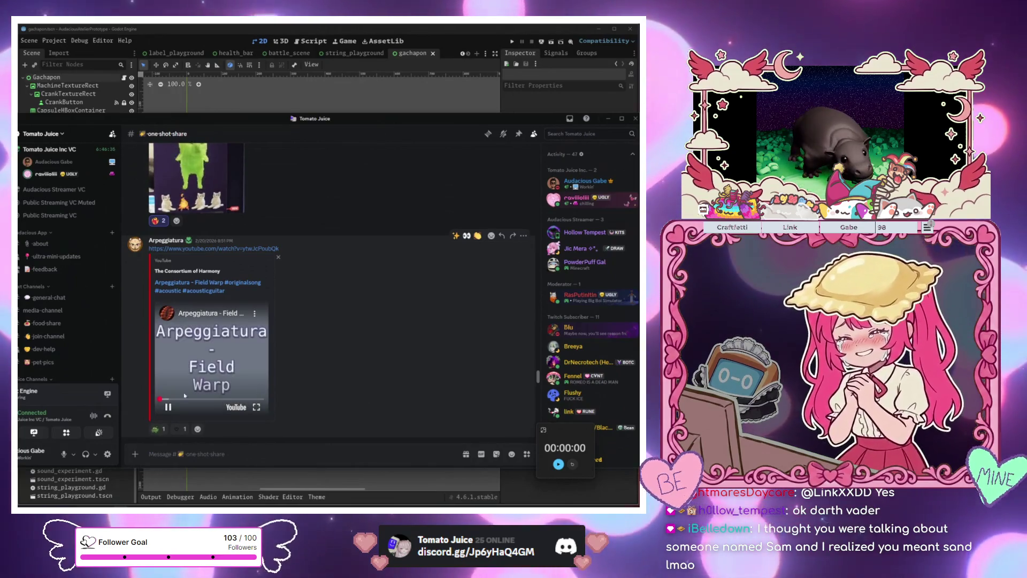
scroll(299, 393, up, 3)
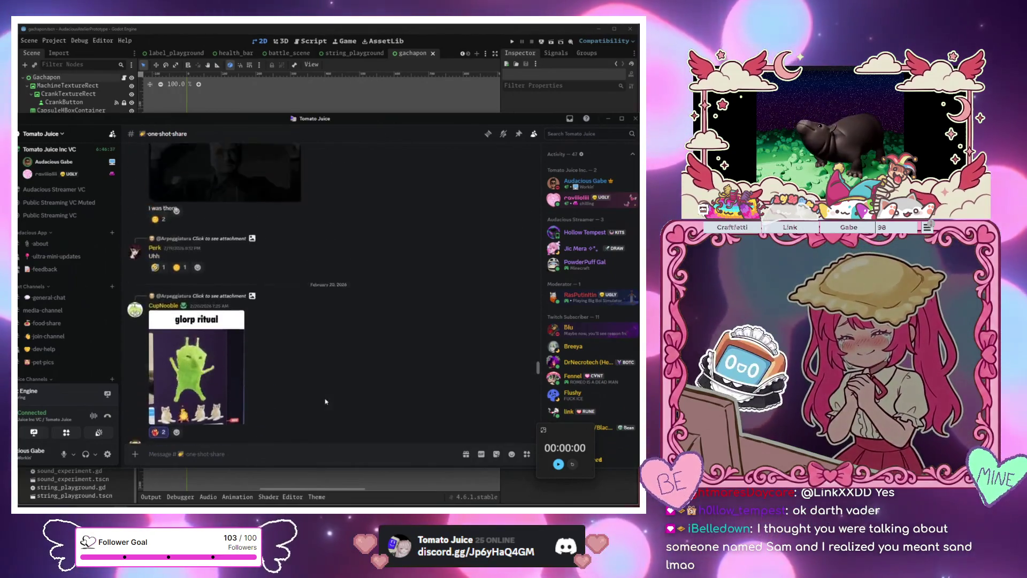
scroll(326, 401, up, 5)
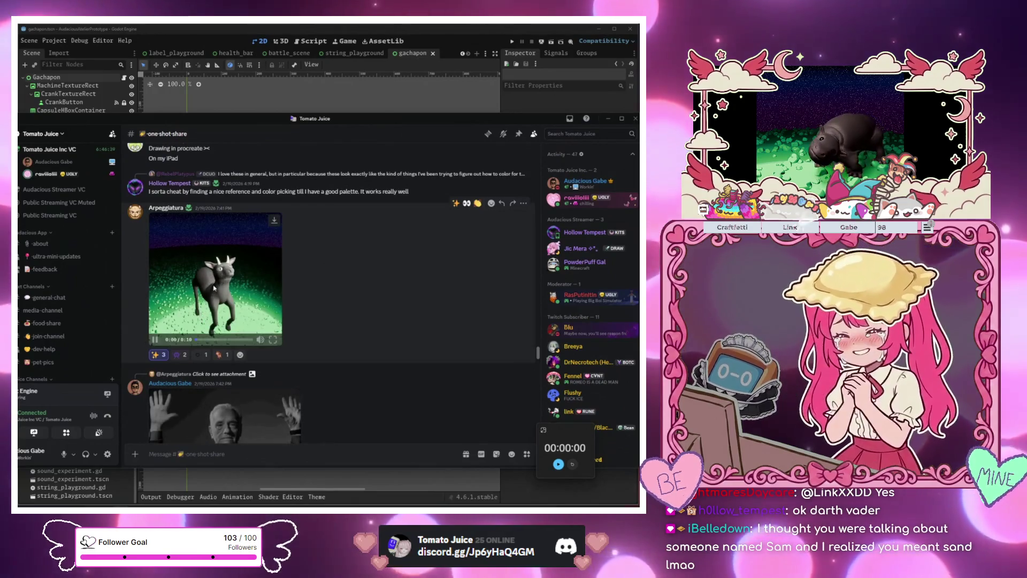
click(214, 287)
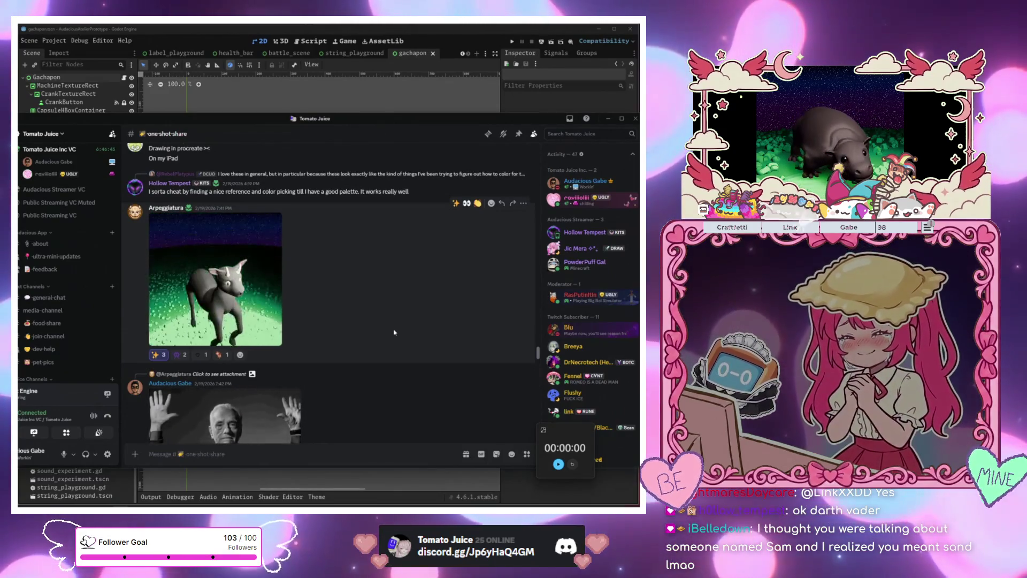
scroll(357, 340, down, 1)
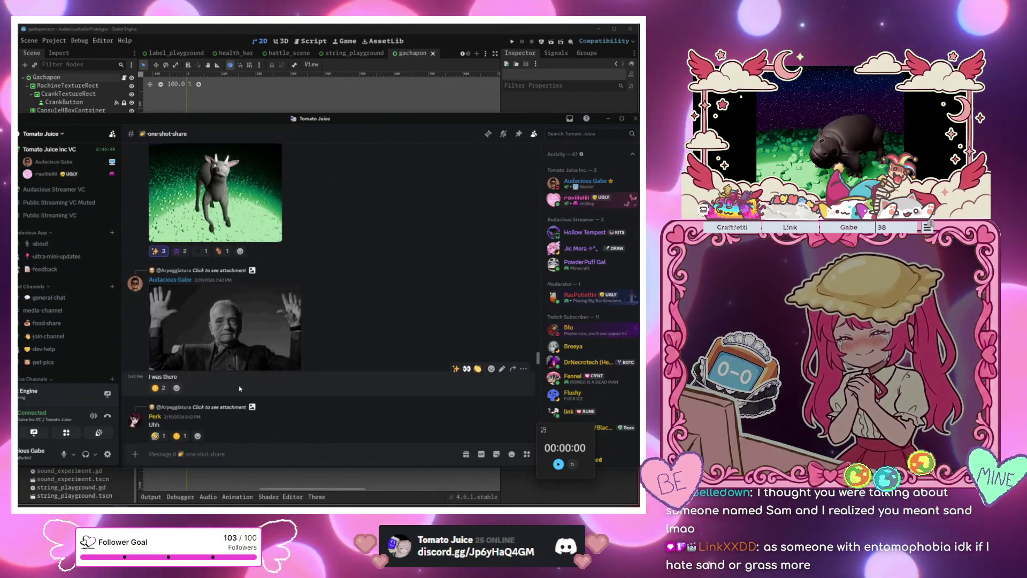
scroll(321, 398, up, 6)
scroll(336, 406, up, 10)
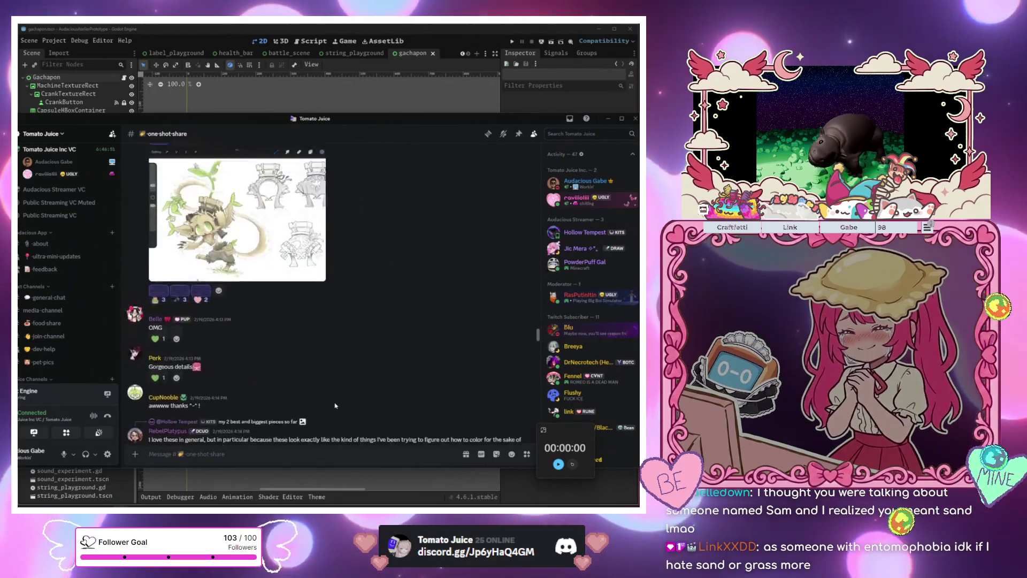
scroll(333, 398, up, 1)
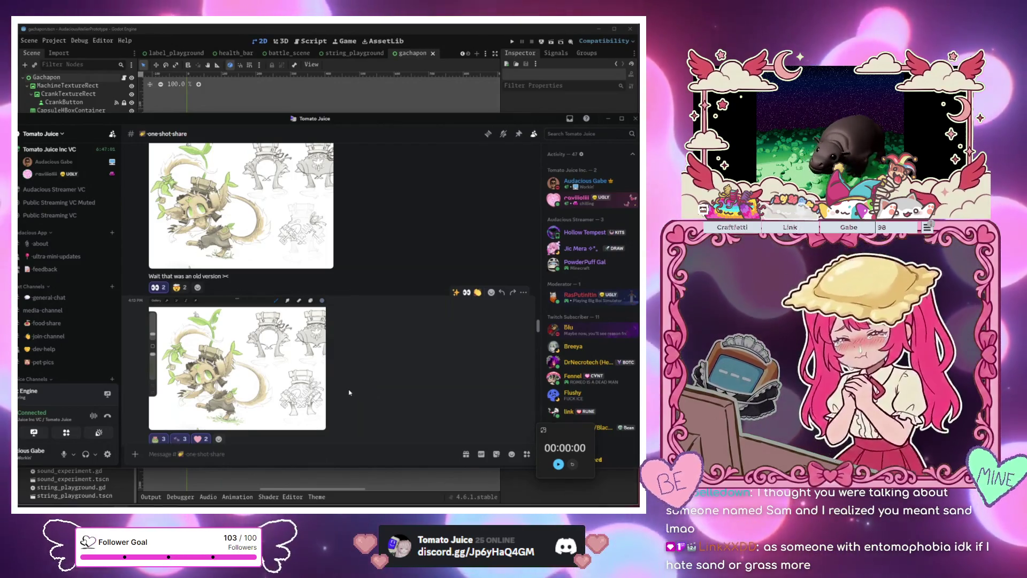
scroll(349, 392, up, 5)
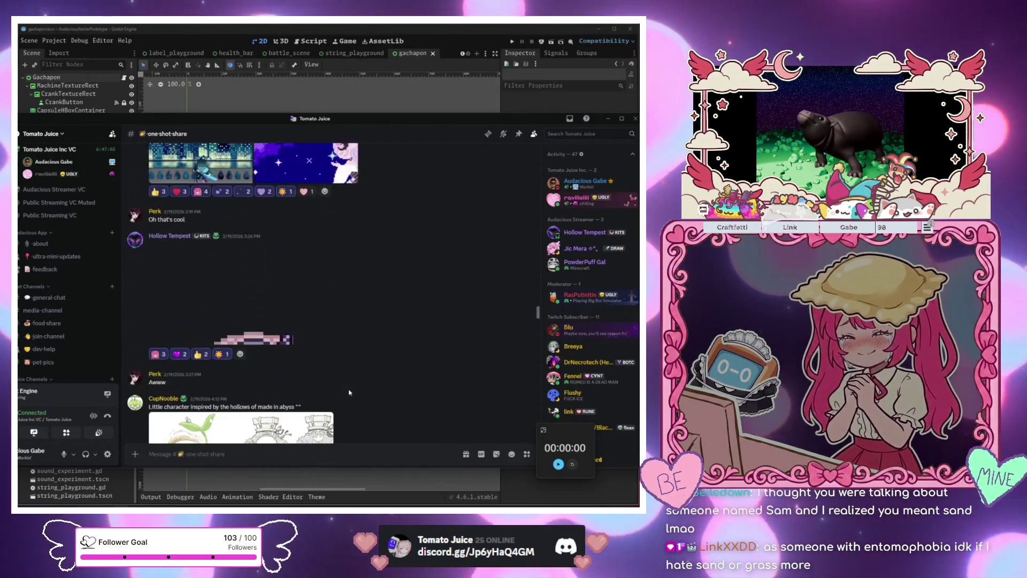
scroll(348, 392, up, 2)
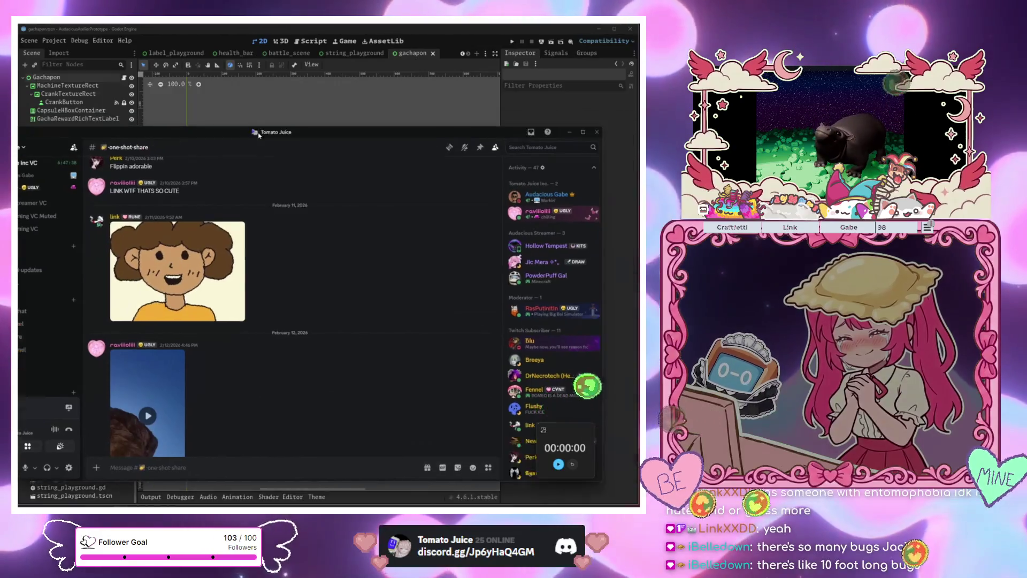
Bring Discord back over the editor, shift it right, and scroll its server channel list
key(alt+Tab)
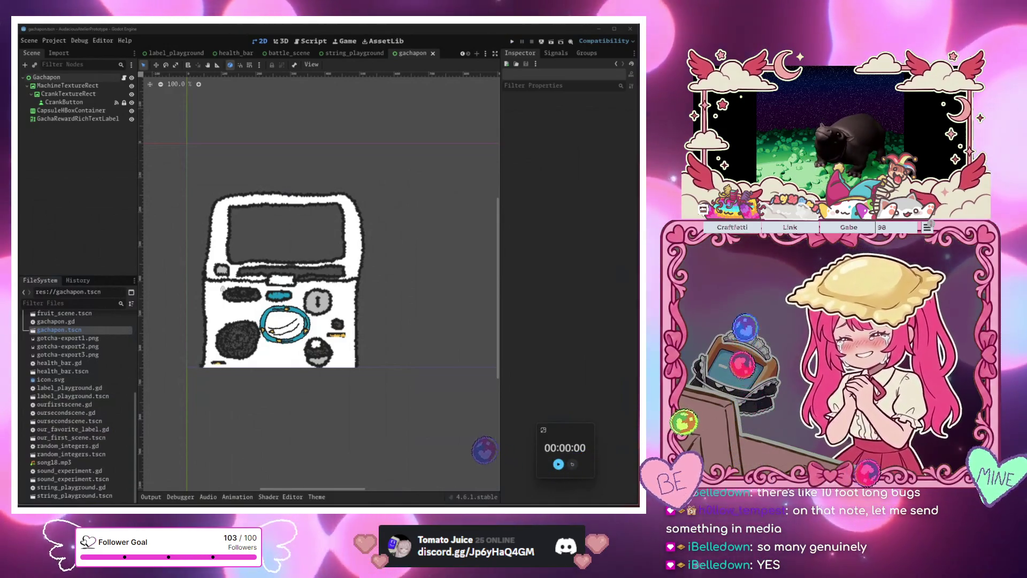
key(alt+Tab)
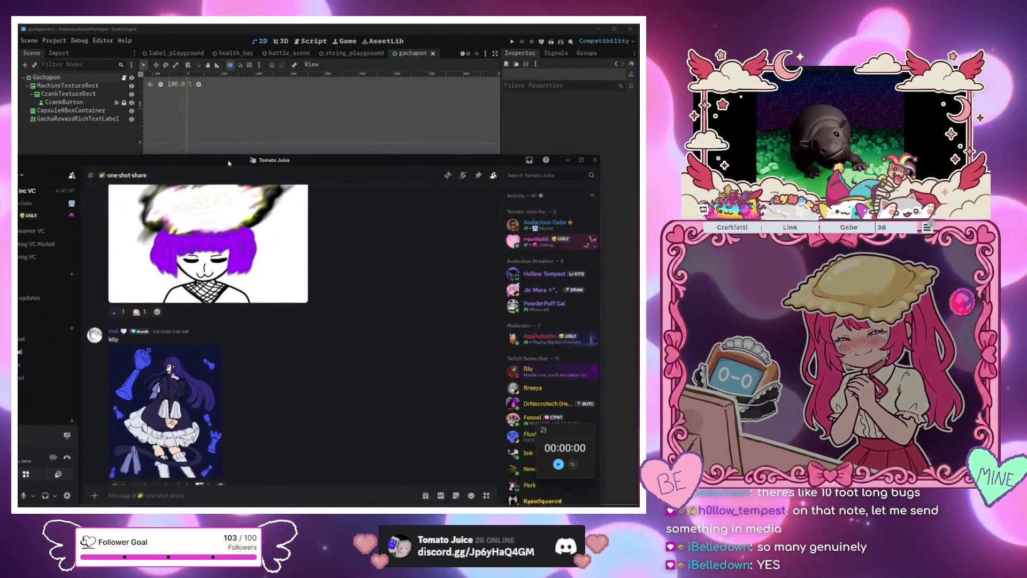
scroll(315, 300, up, 3)
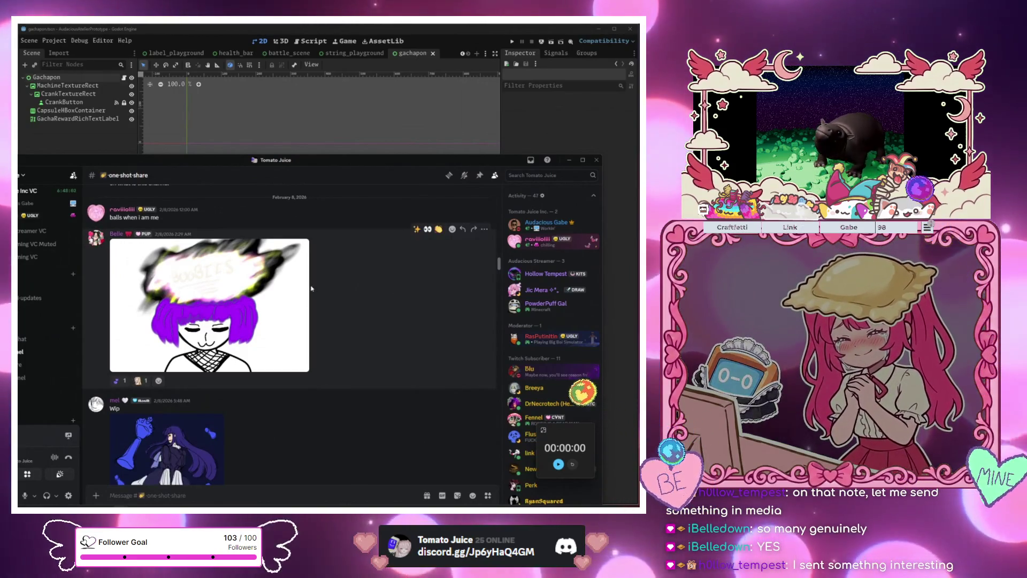
drag(160, 159, 214, 151)
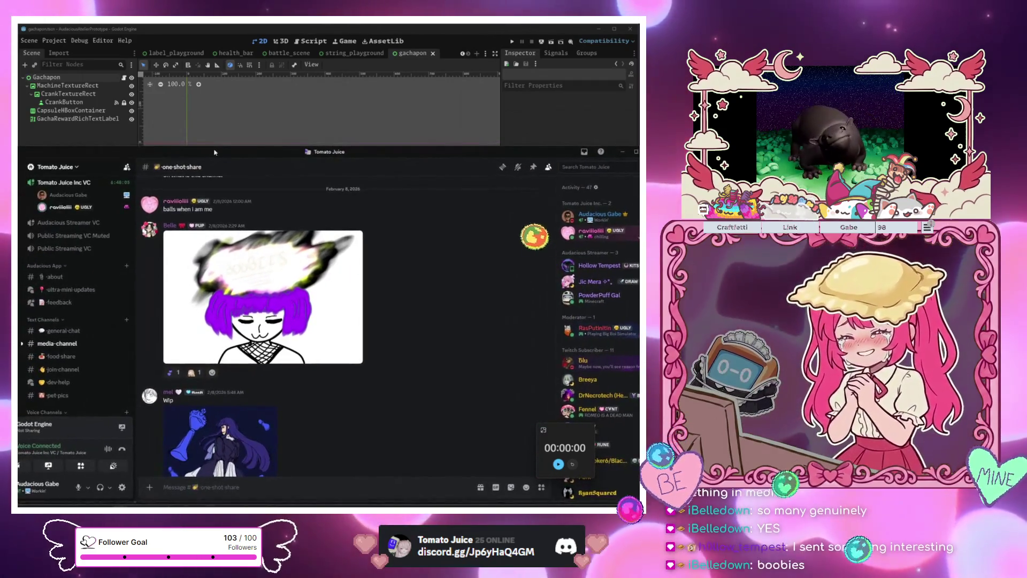
scroll(75, 299, up, 1)
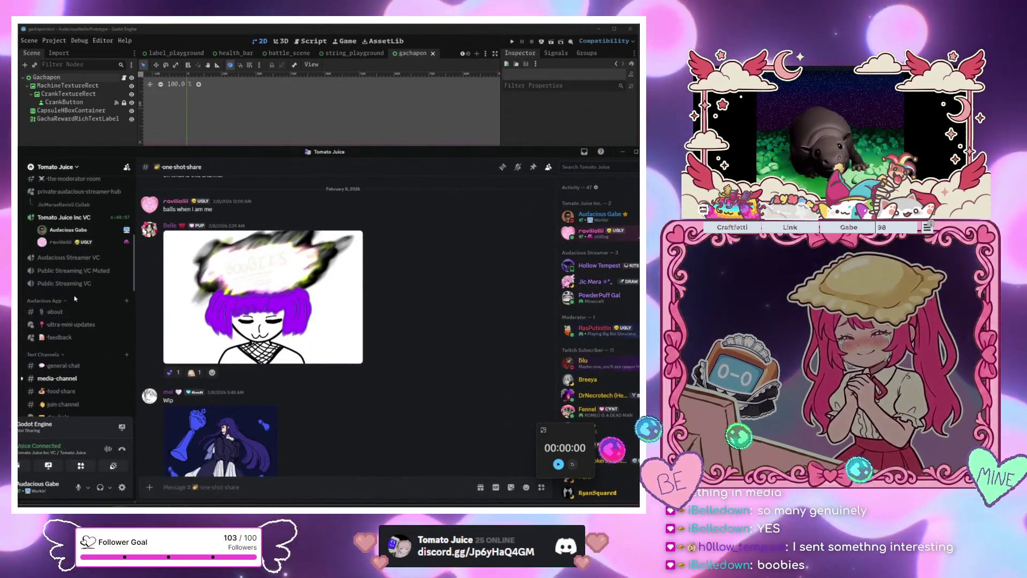
scroll(74, 299, down, 3)
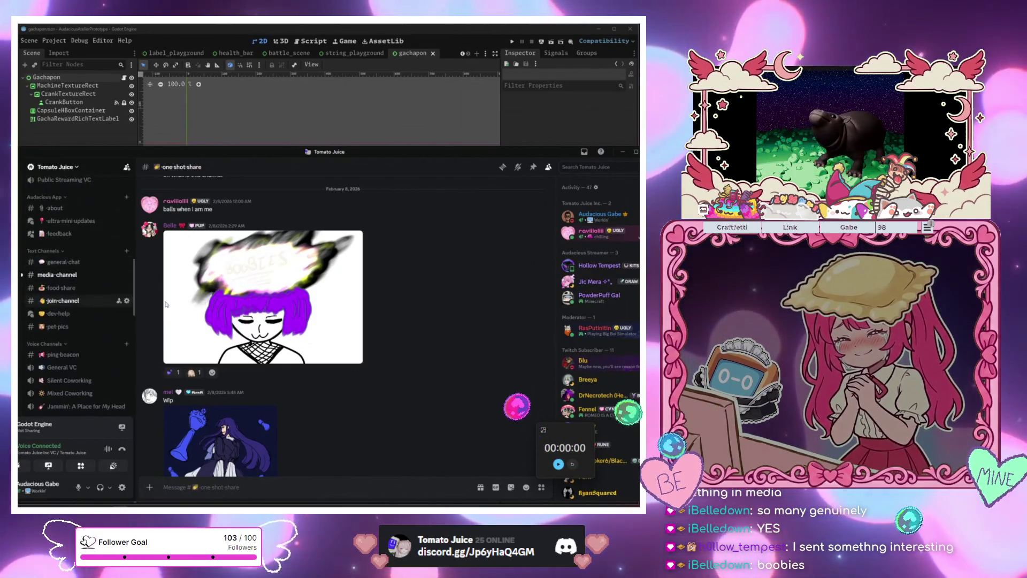
scroll(101, 351, down, 5)
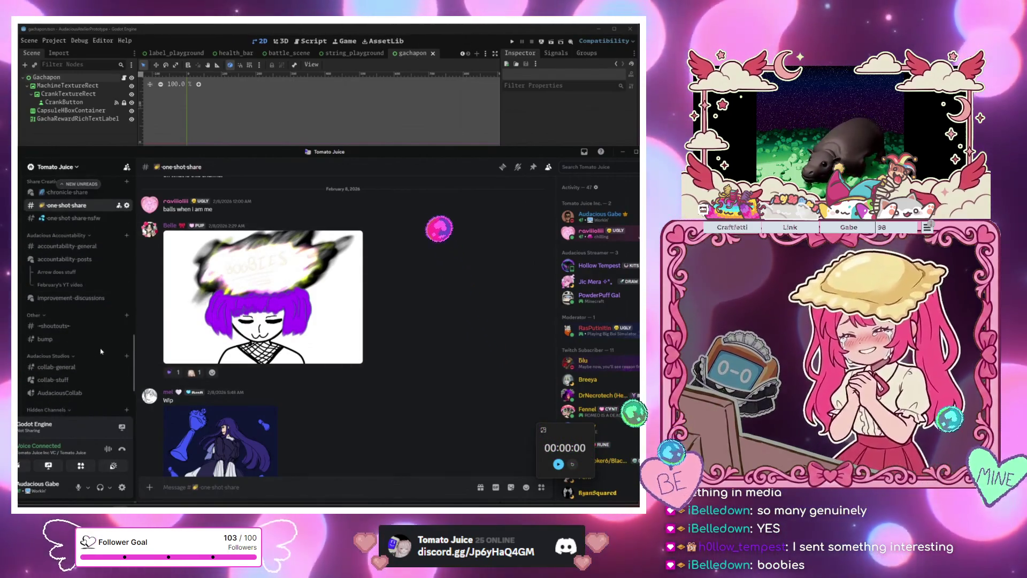
scroll(88, 310, up, 5)
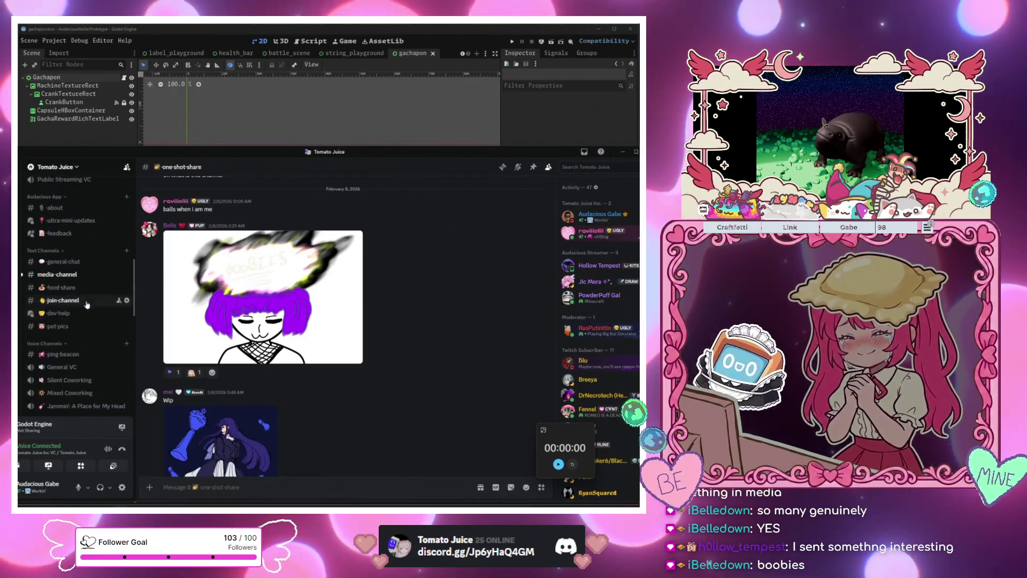
Play the pyramid video in media-channel, skipping to about 1:00, then narrow the Discord window
click(57, 274)
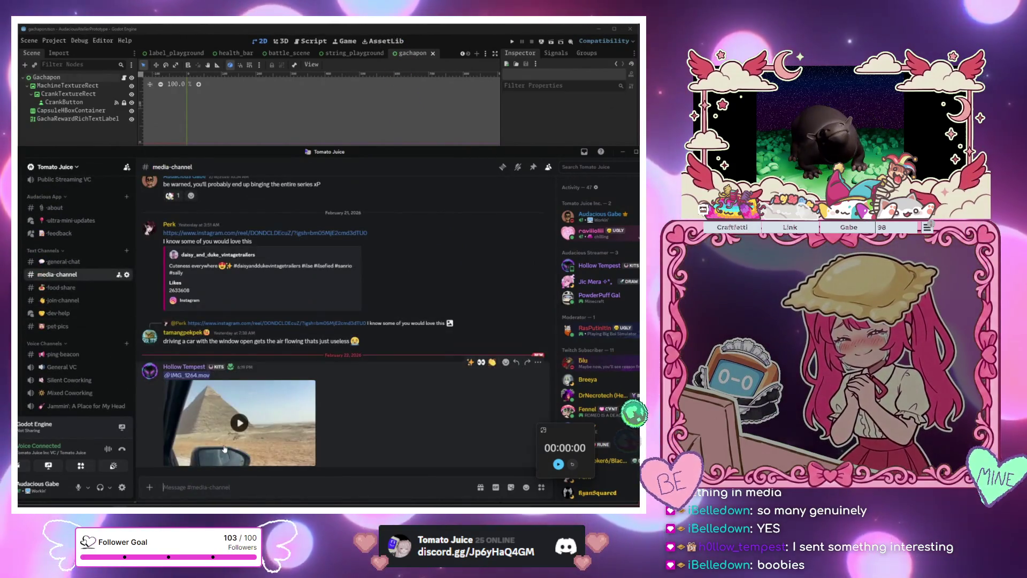
click(245, 441)
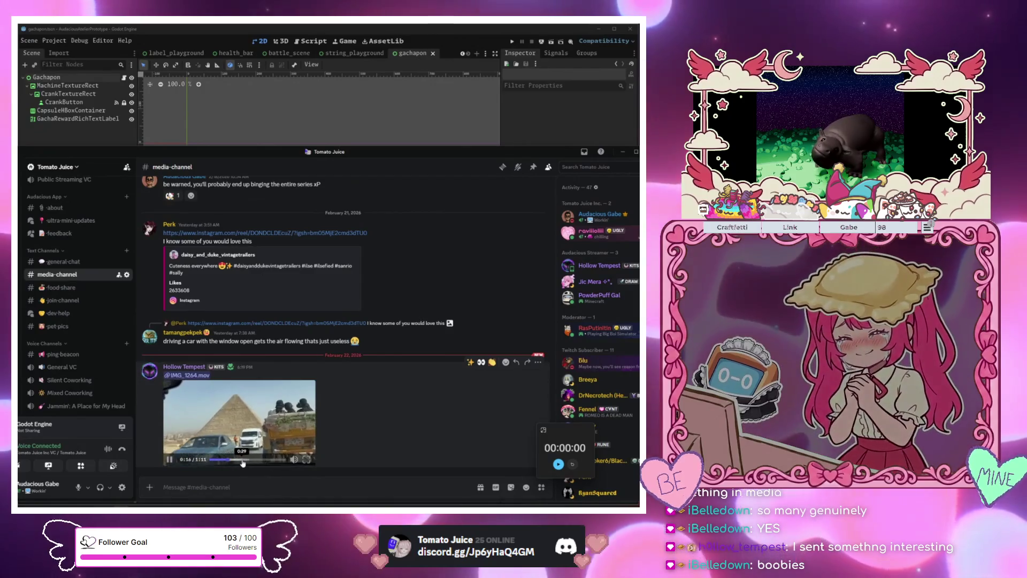
click(240, 460)
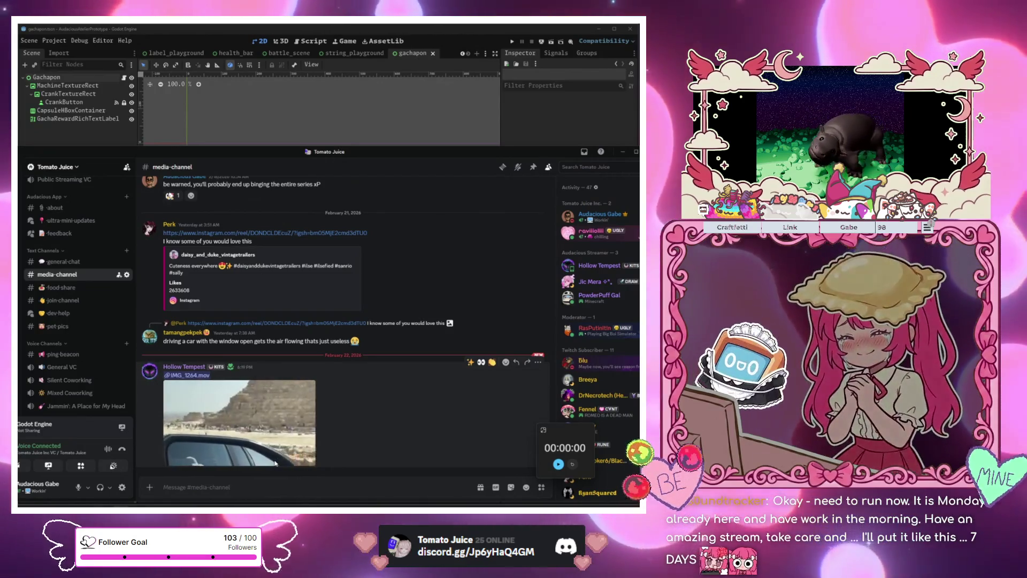
click(275, 459)
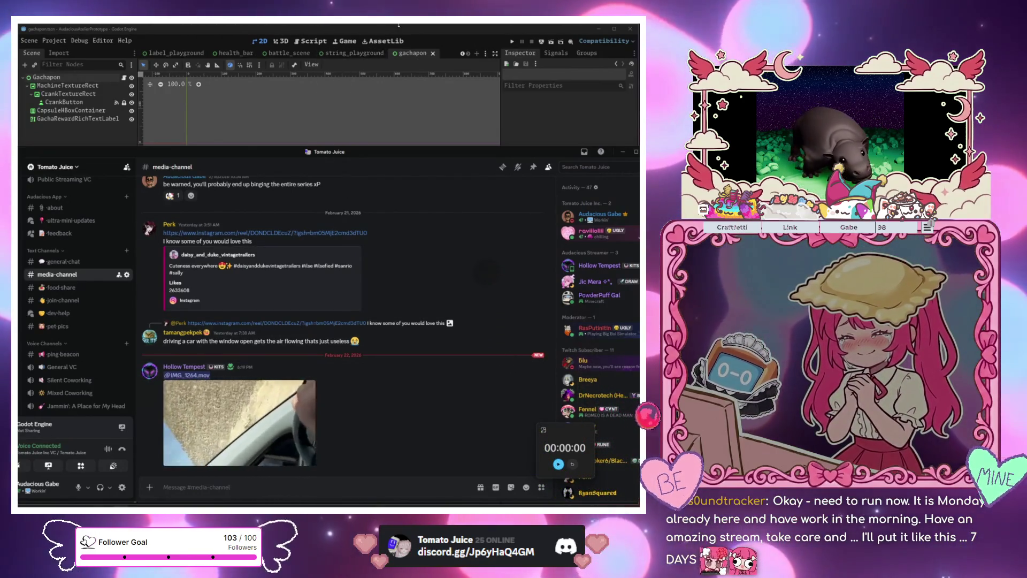
mouse_move(639, 149)
mouse_down()
mouse_move(134, 186)
mouse_move(286, 186)
mouse_up()
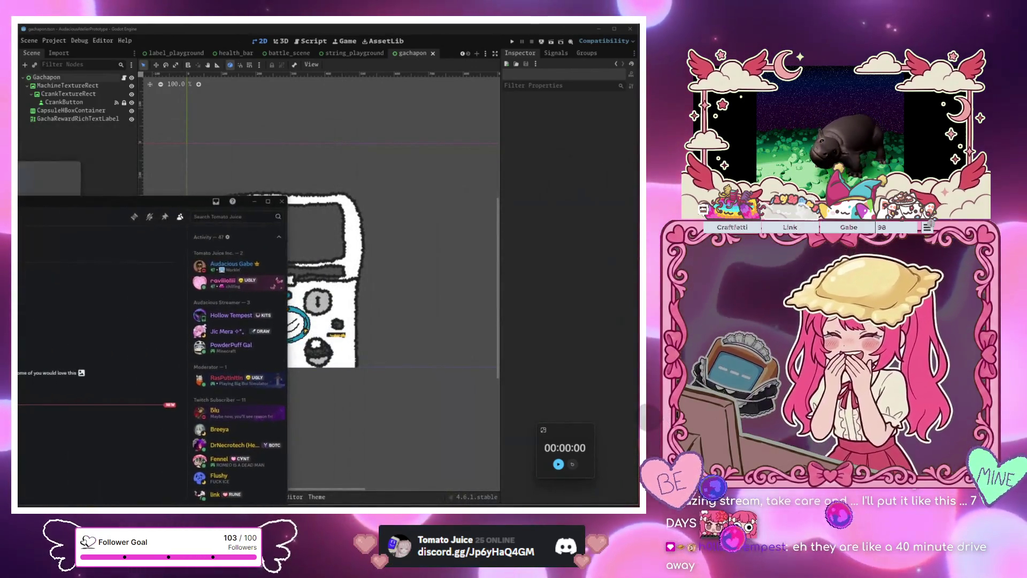
Minimize Discord so the gachapon.tscn scene and project files are fully visible
click(102, 190)
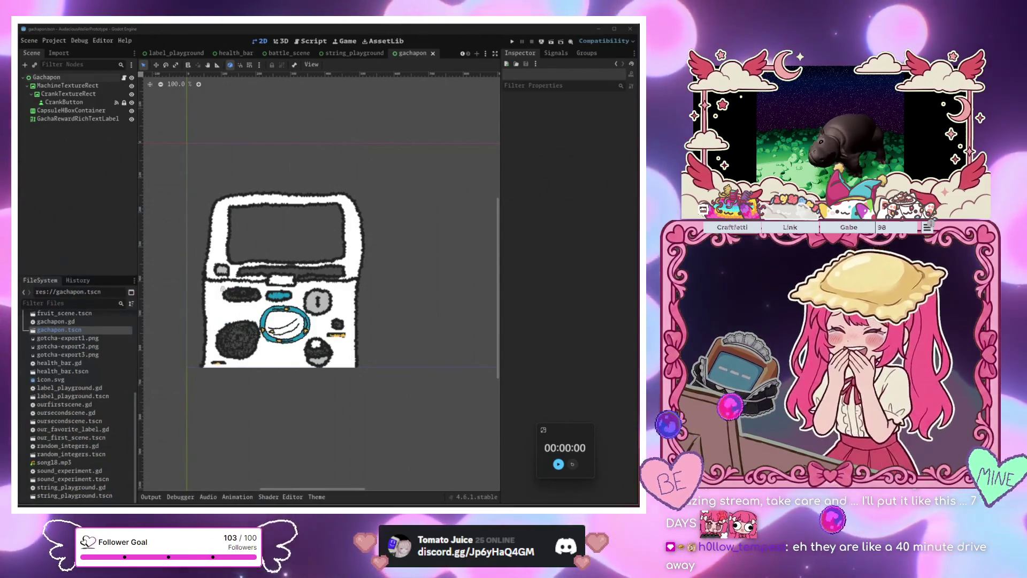